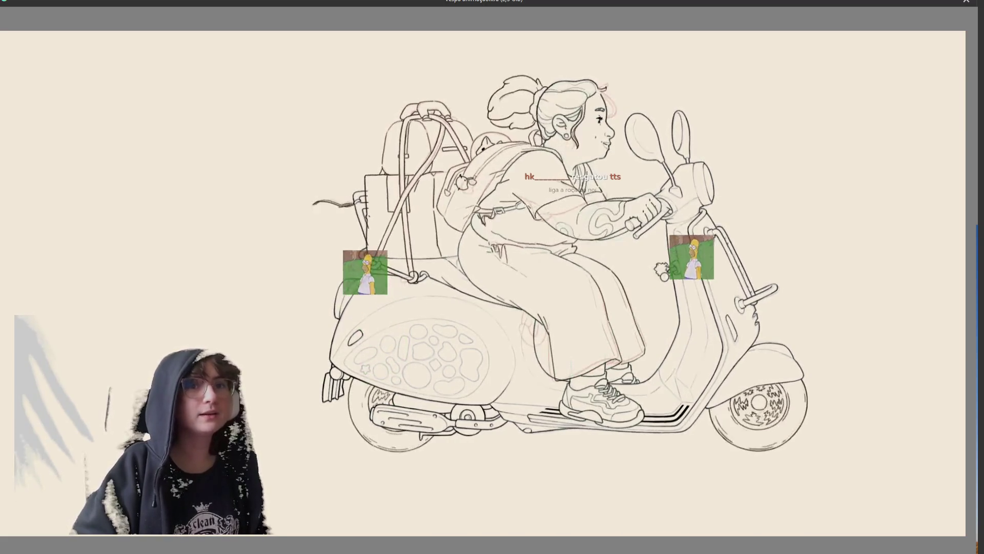
Step: Drag the scooter drawing leftward to free up space on the right
mouse_move(466, 334)
left_mouse_down()
mouse_move(368, 342)
mouse_move(390, 350)
left_mouse_up()
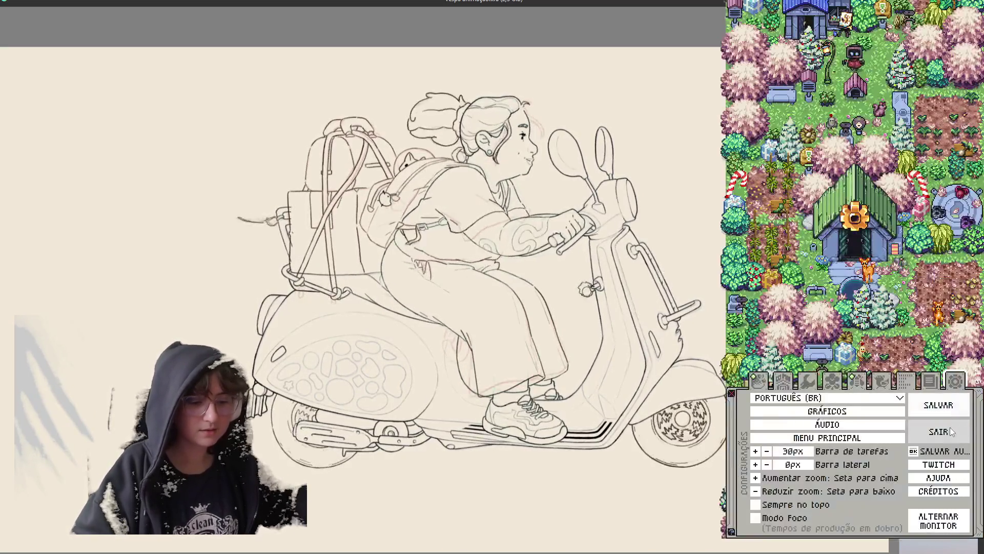
Step: Connect Rusty's Retirement to Twitch chat in its settings, then show the plant storage overview
left_click(949, 464)
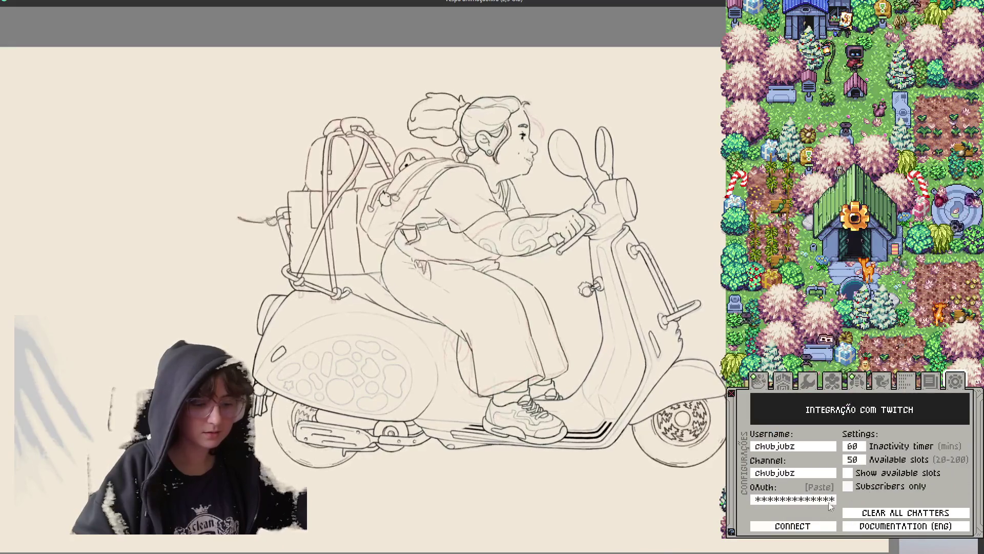
left_click(793, 526)
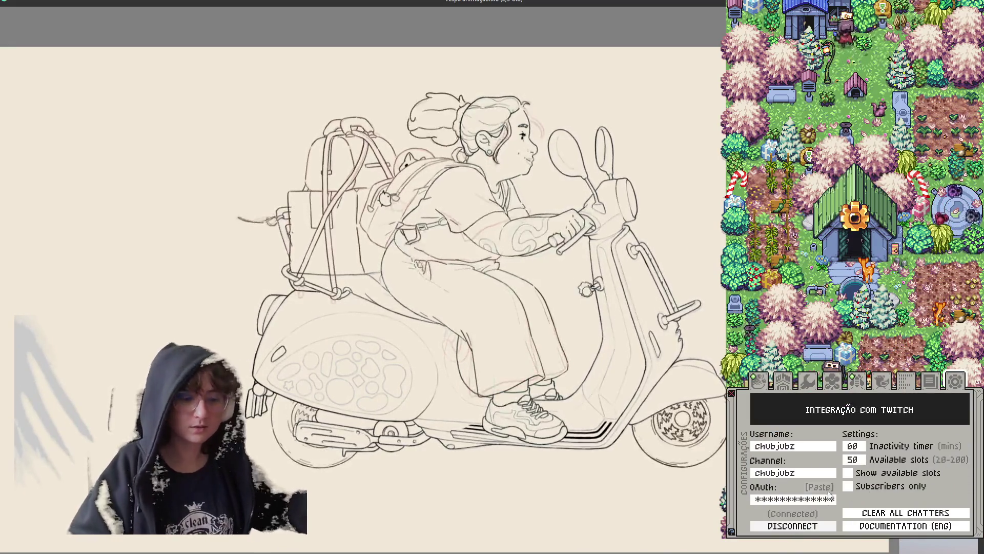
left_click(754, 381)
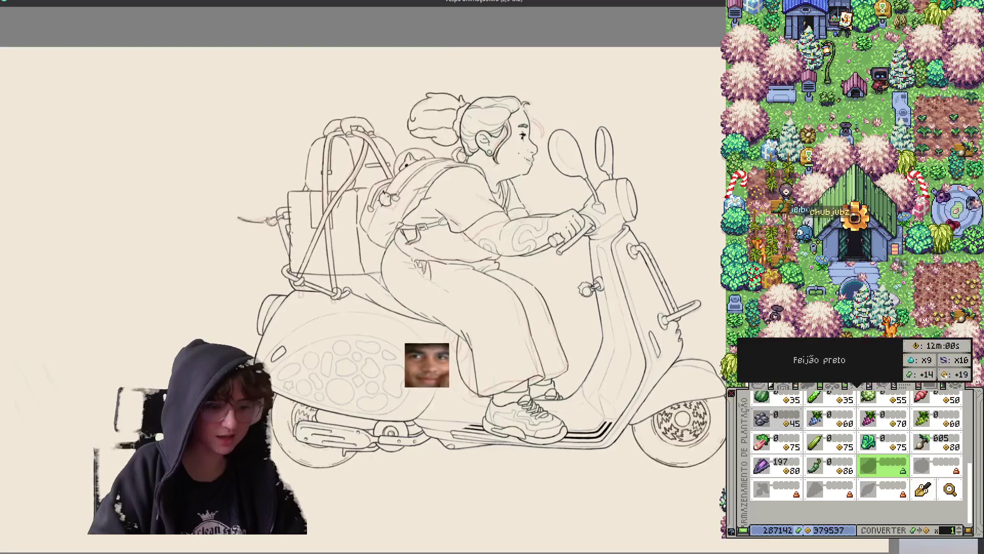
Step: Close the game's plant storage, restore Krita's full workspace and bring the scooter's lower body into view
left_click(815, 279)
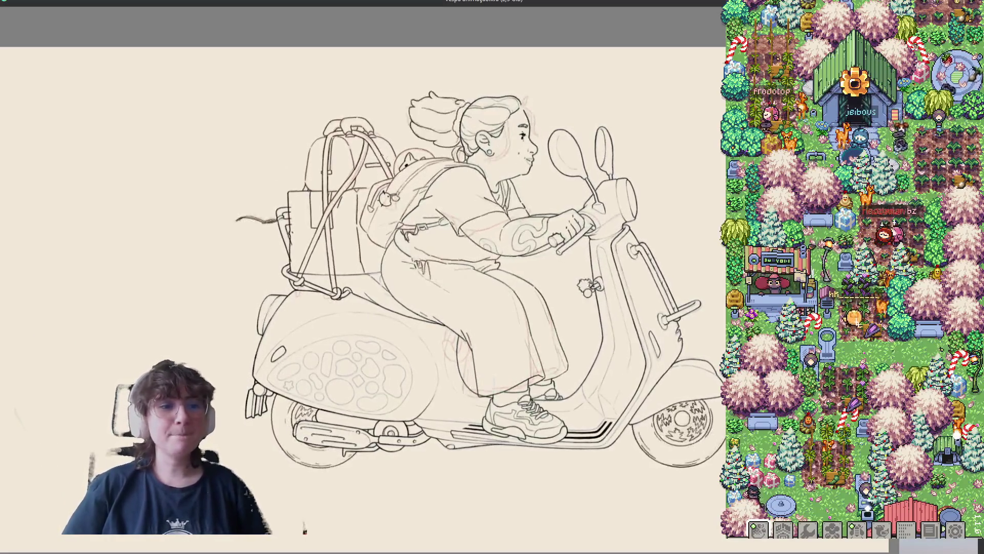
left_click_drag(475, 363, 511, 406)
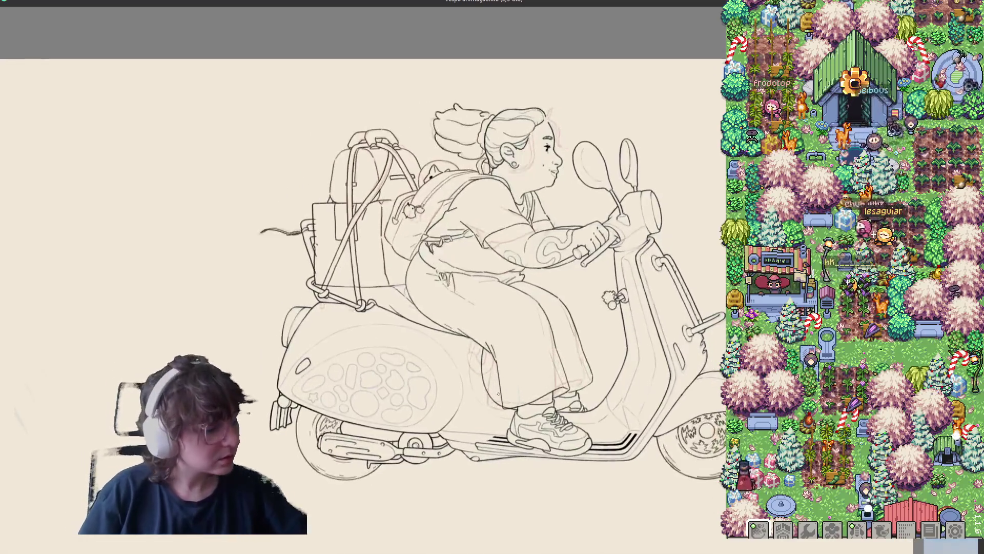
key("Tab")
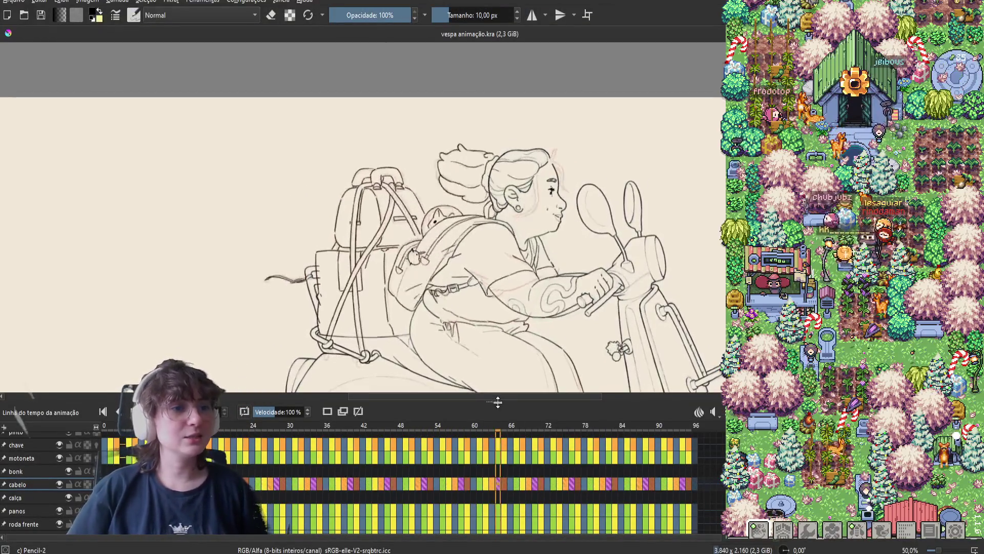
left_click_drag(464, 301, 441, 195)
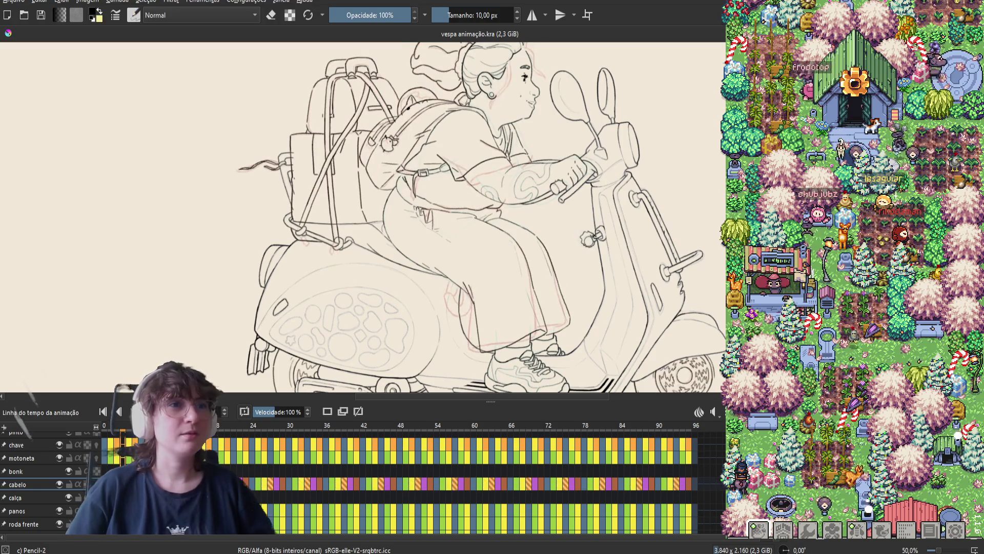
Step: Zoom to the woman's head, mirror the canvas, and flip between neighbouring frames to compare hair strands
scroll(479, 100, "up", 3)
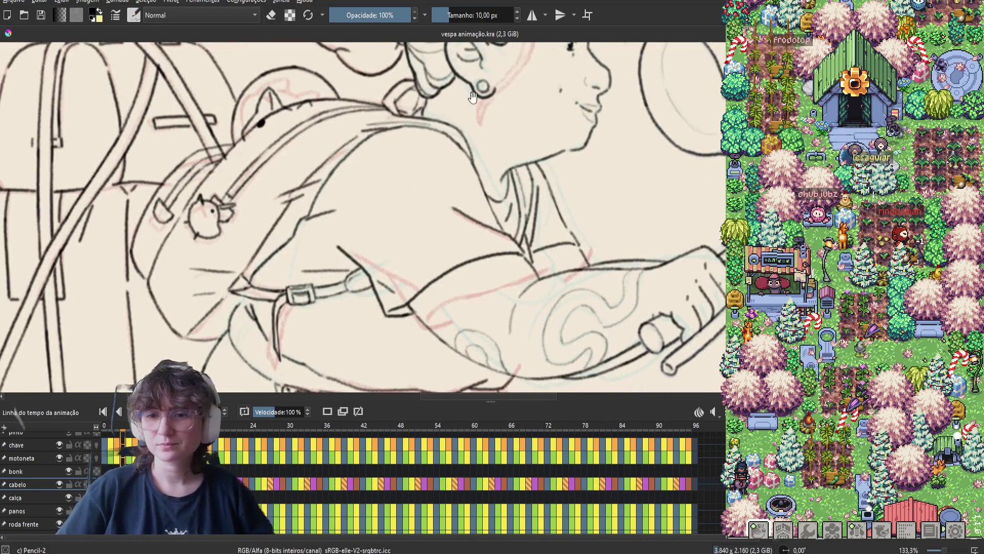
left_click_drag(454, 52, 455, 155)
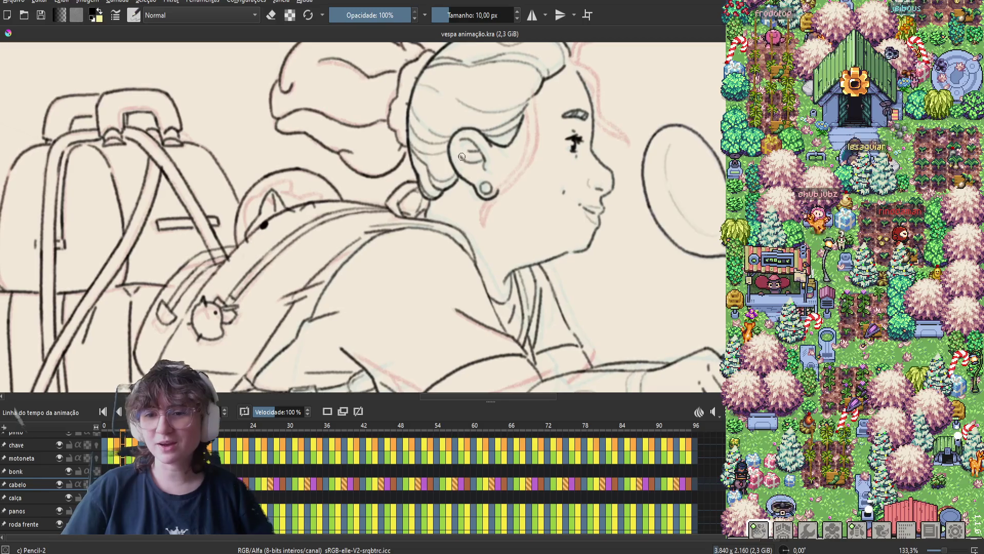
key("m")
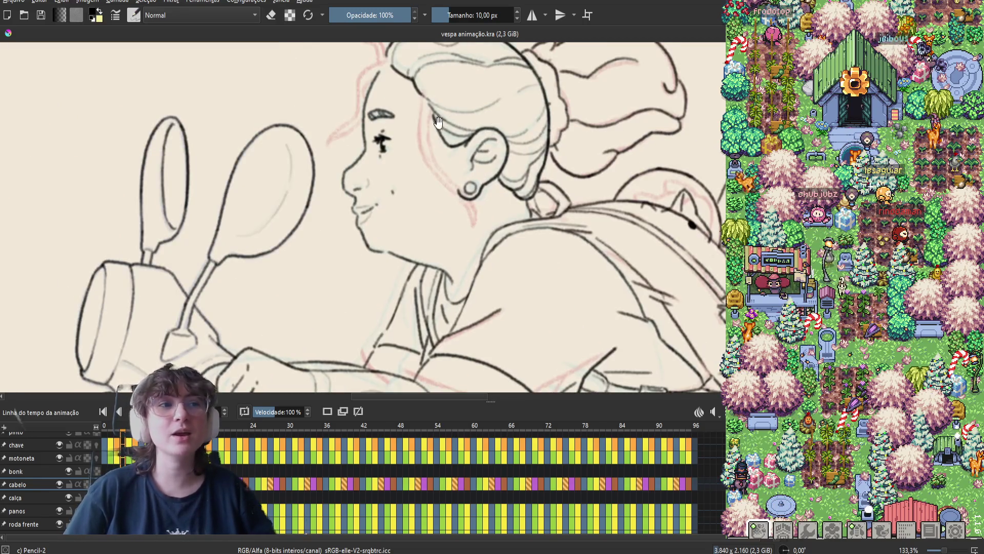
left_click_drag(386, 73, 458, 135)
key("period")
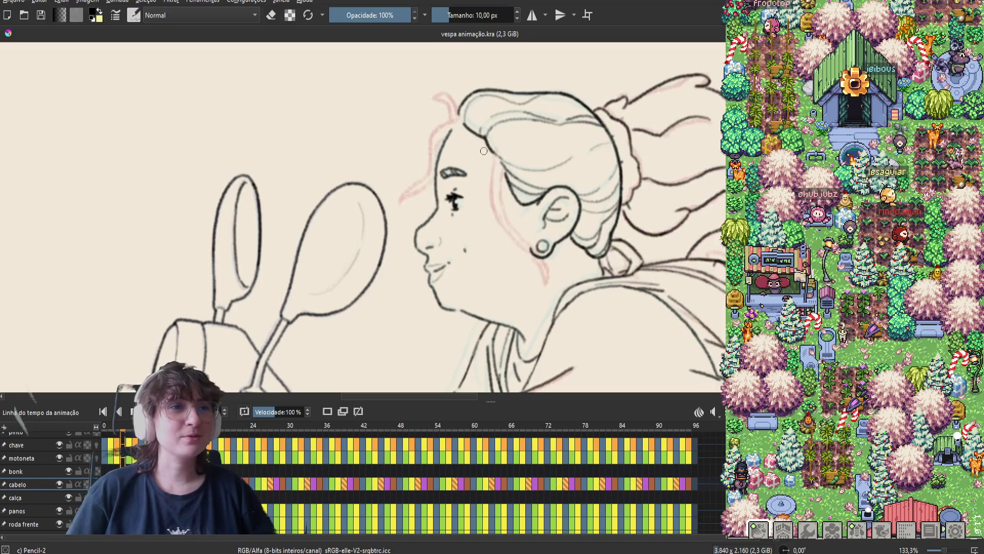
key("comma")
key("period")
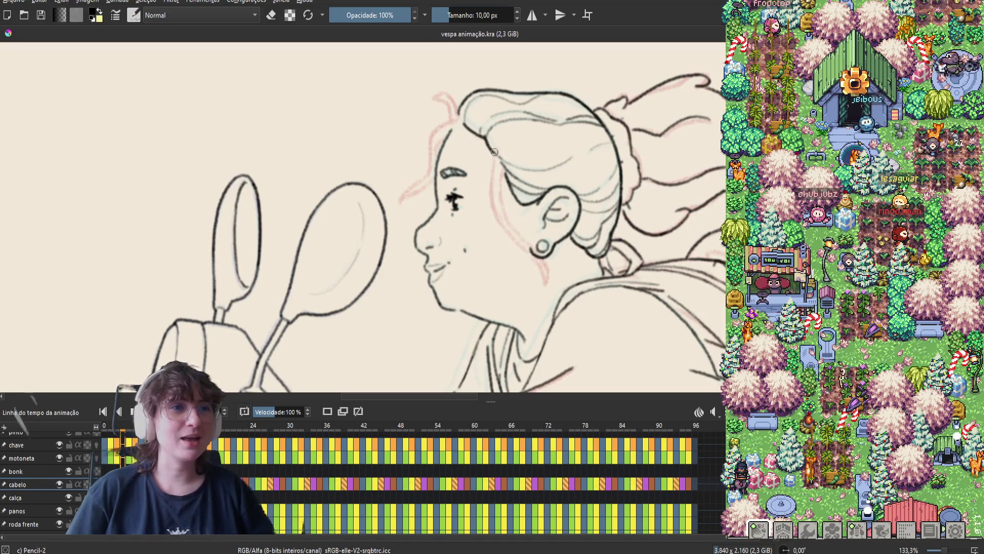
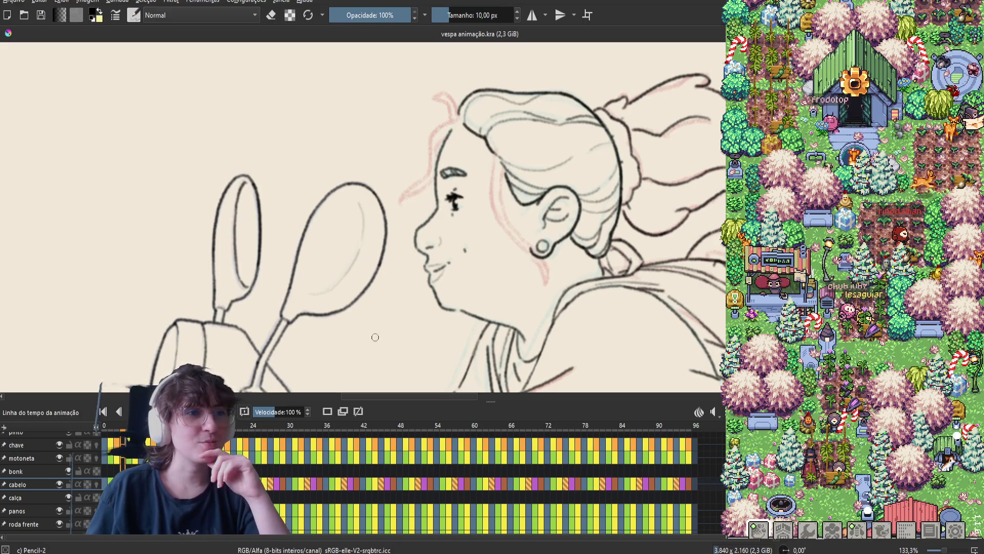
Step: Step to the next hair frame and briefly play the animation
left_click_drag(356, 306, 364, 289)
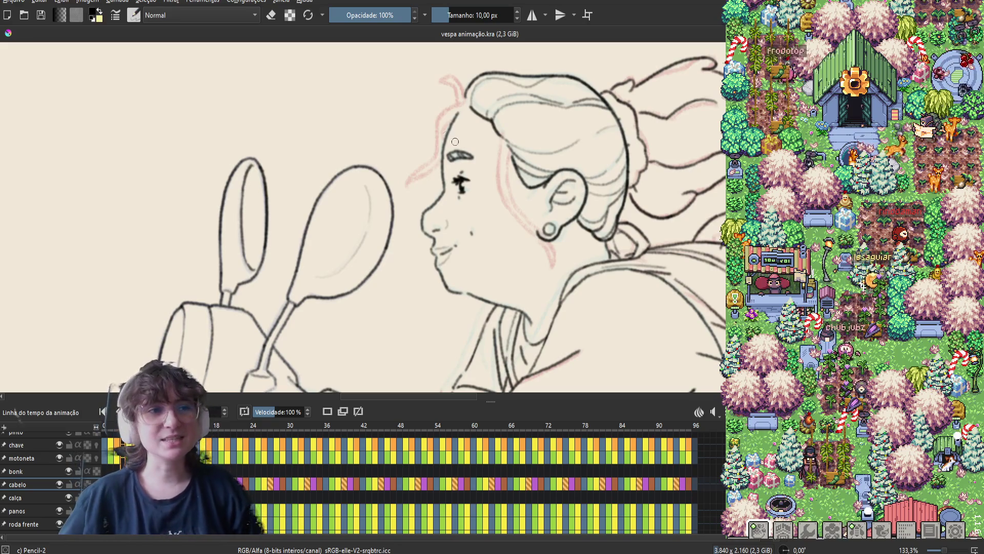
key("period")
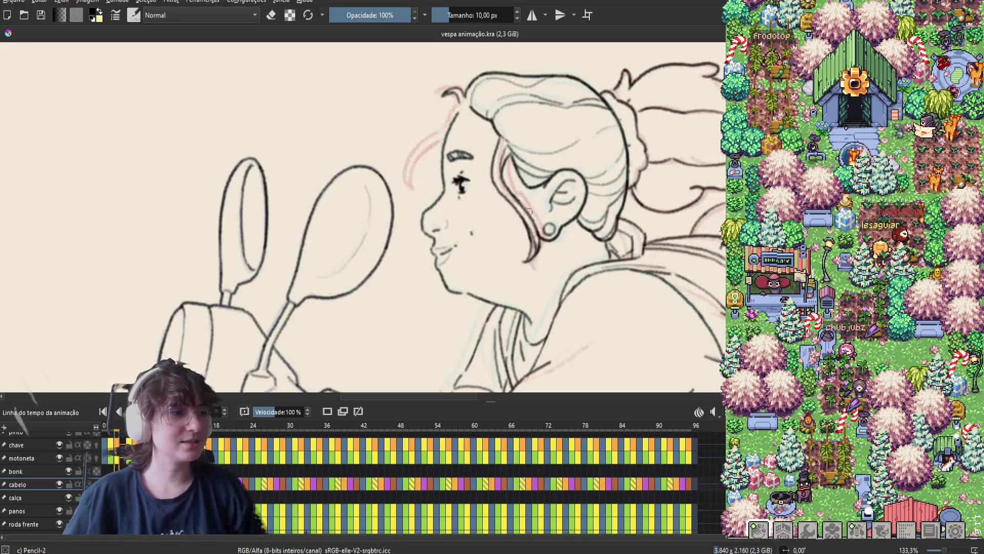
key("space")
key("space")
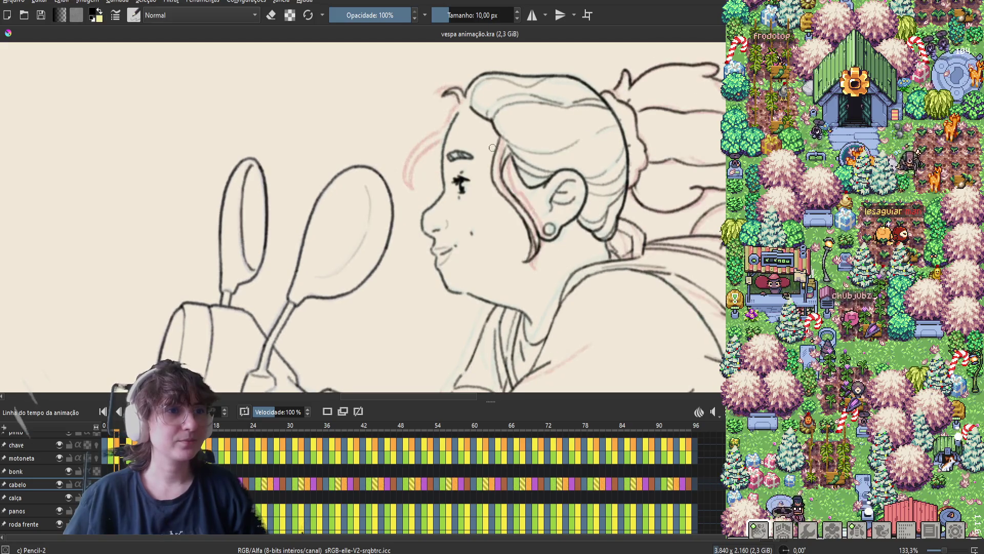
key("period")
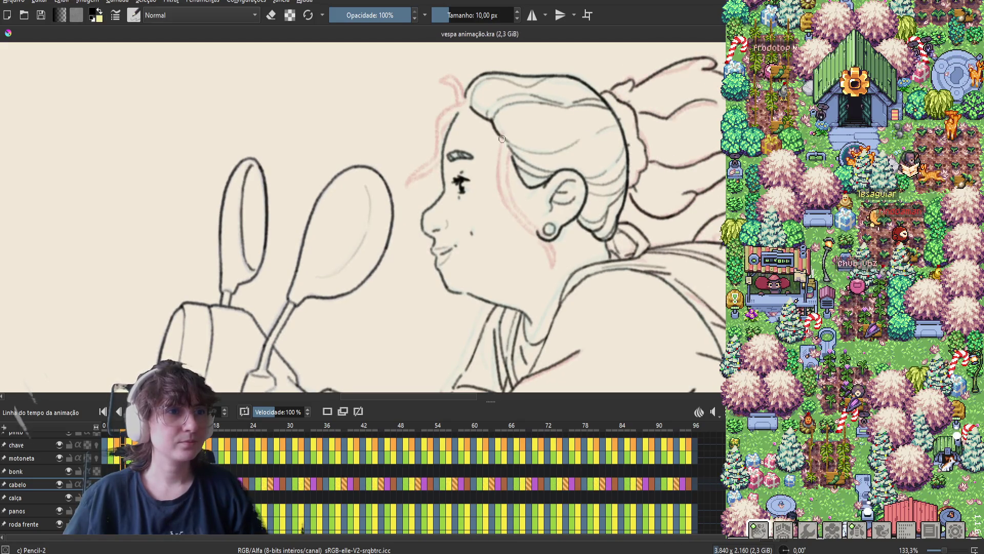
Step: Draw a dark line beside the face and a jawline toward the earring, comparing neighbouring frames
left_click_drag(502, 134, 493, 208)
key("comma")
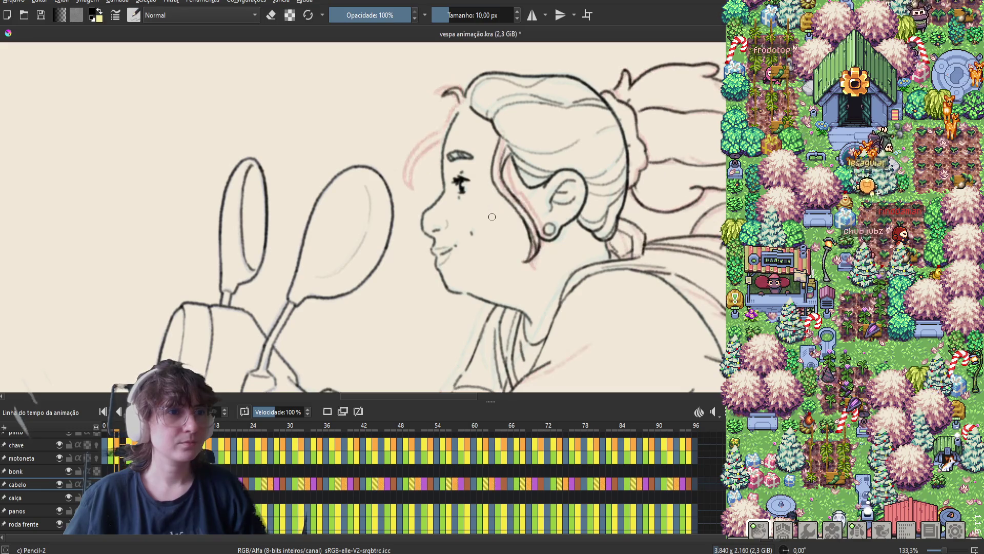
key("period")
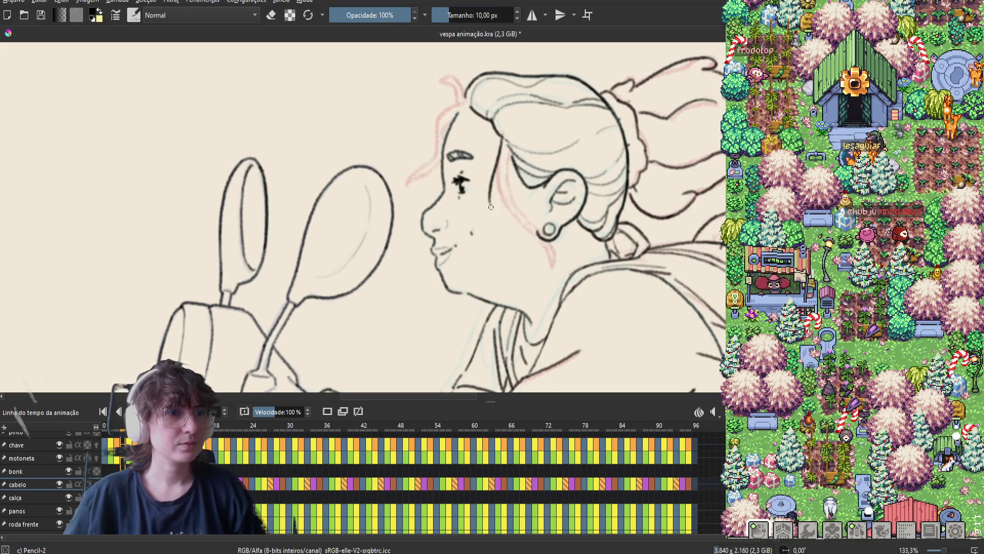
left_click_drag(490, 205, 533, 240)
key("comma")
key("period")
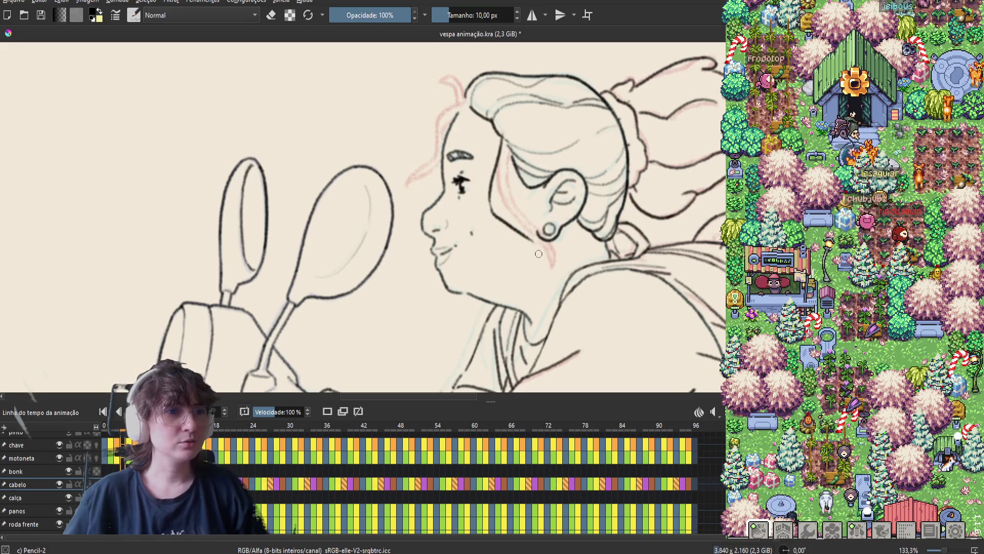
Step: Redo the jawline stroke down to the earring and play the animation back to check it
key("ctrl+z")
left_click_drag(491, 197, 533, 240)
key("ctrl+z")
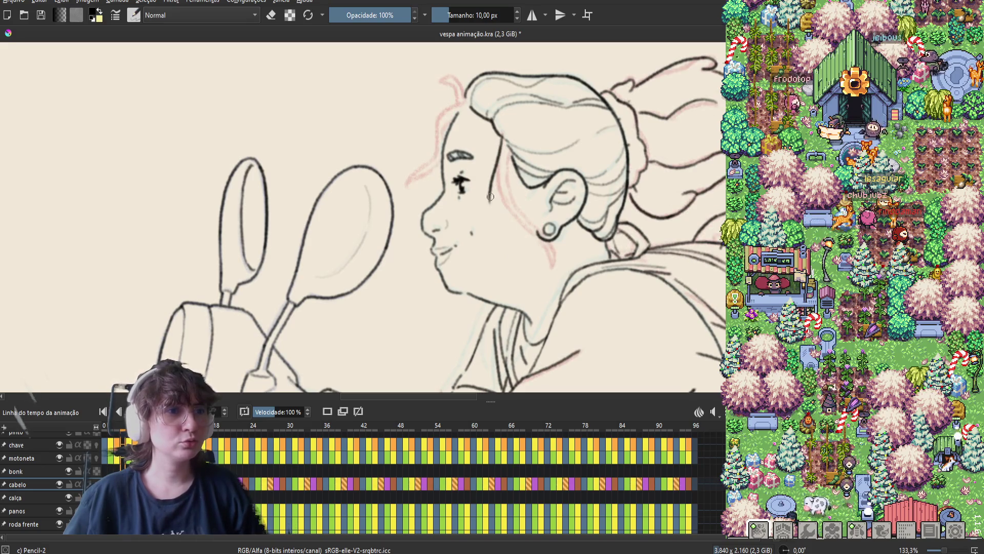
left_click_drag(491, 198, 533, 240)
key("space")
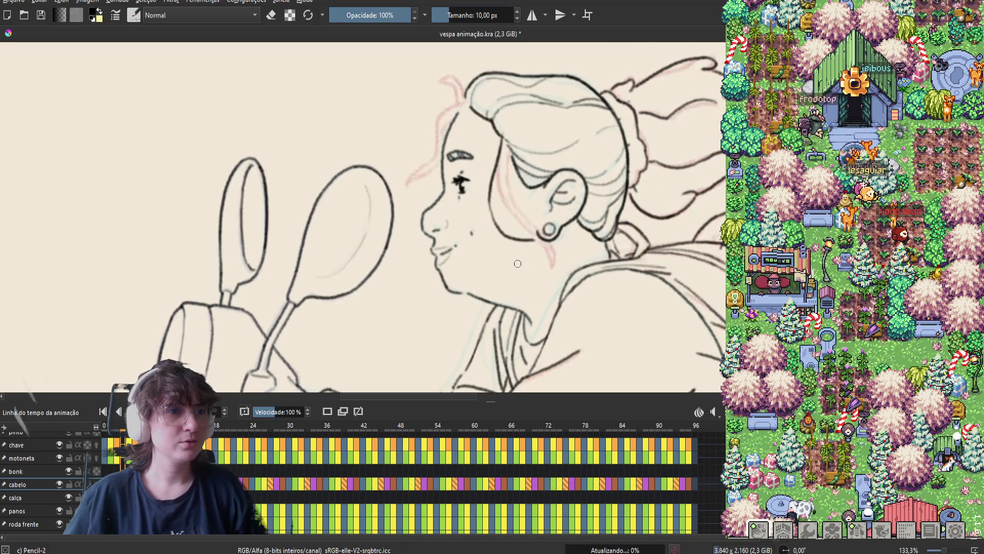
key("space")
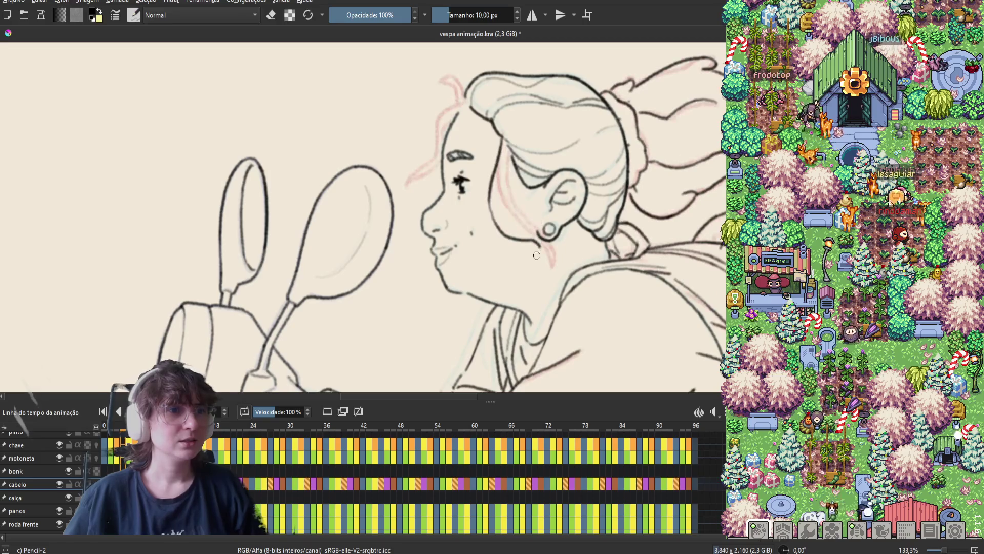
key("e")
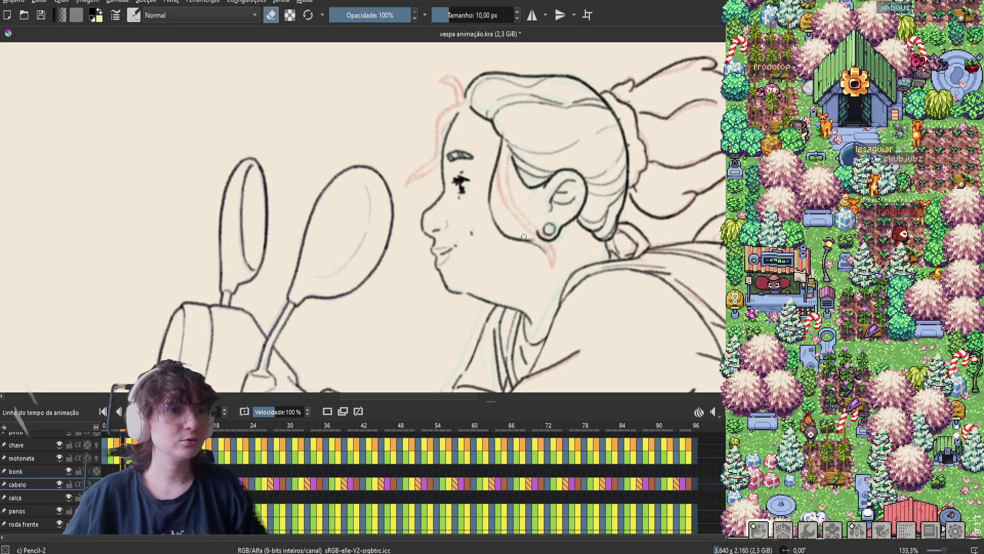
key("e")
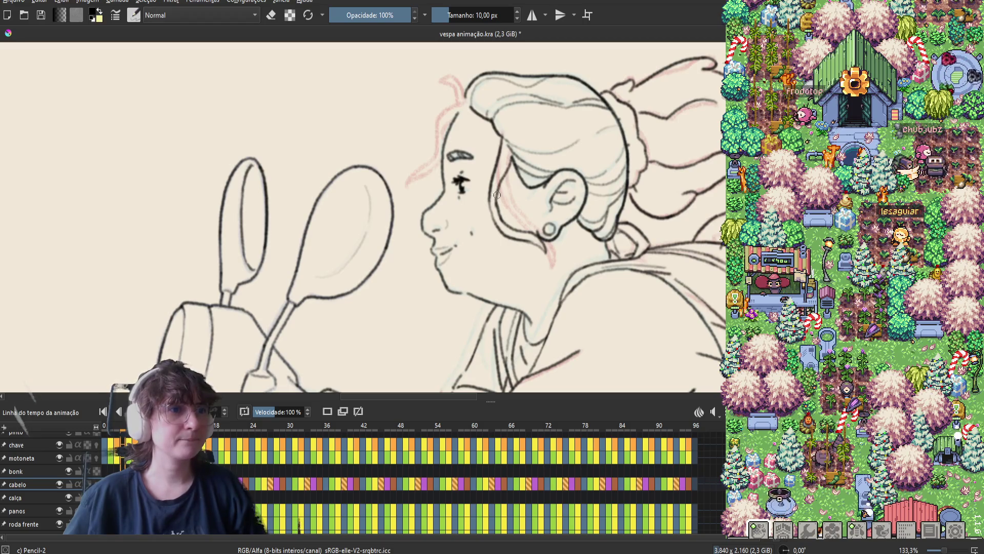
Step: Save 'vespa animação.kra' and move to the next frame
key("e")
key("e")
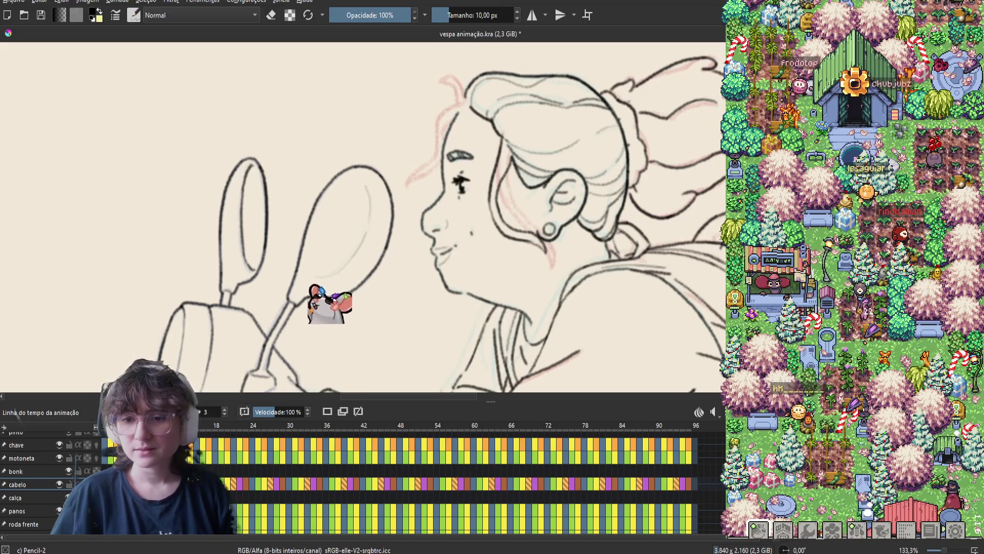
key("ctrl+s")
key("Right")
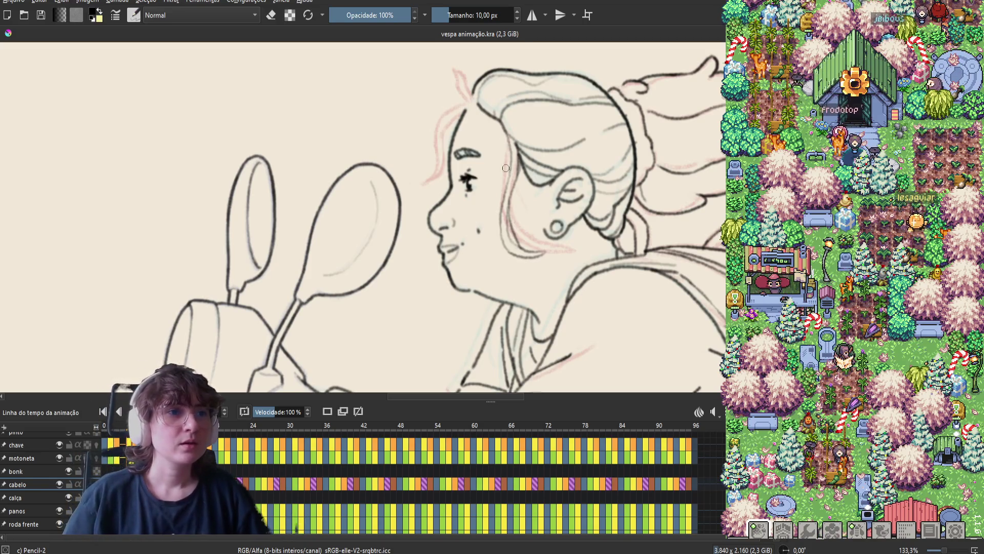
Step: On the next frame, try a line down along the cheek, then undo it
key(".")
key(".")
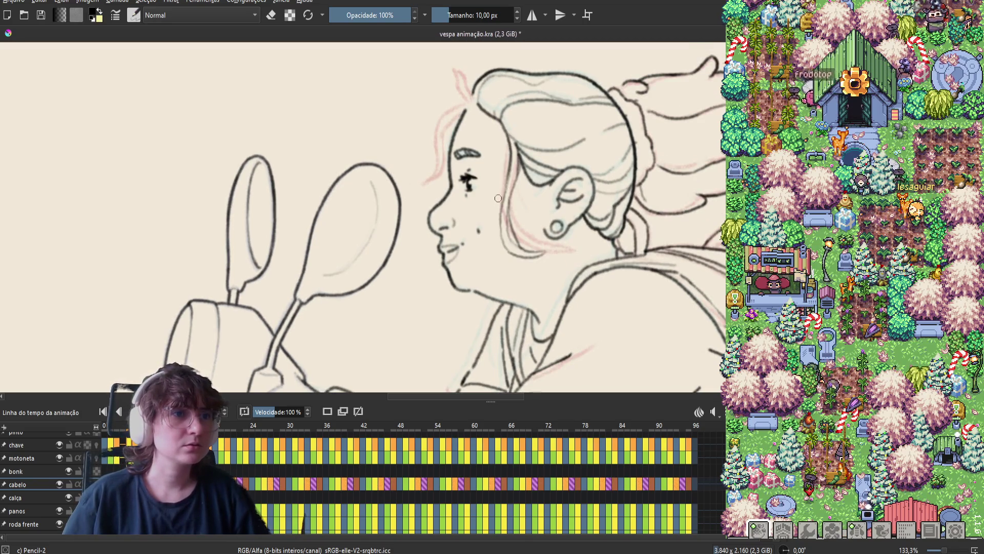
mouse_move(508, 135)
left_mouse_down()
mouse_move(505, 234)
mouse_move(522, 258)
mouse_move(500, 231)
left_mouse_up()
key("ctrl+z")
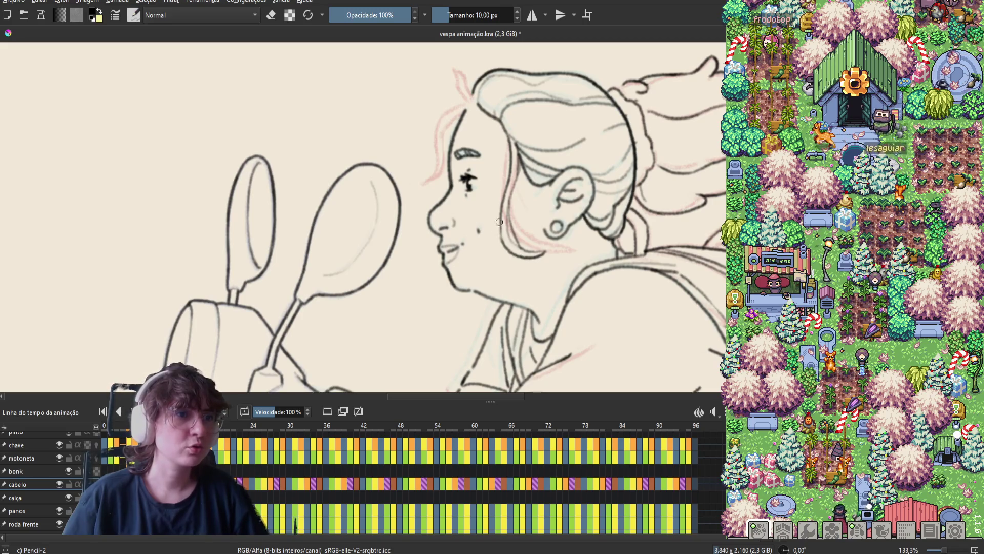
key("ctrl+z")
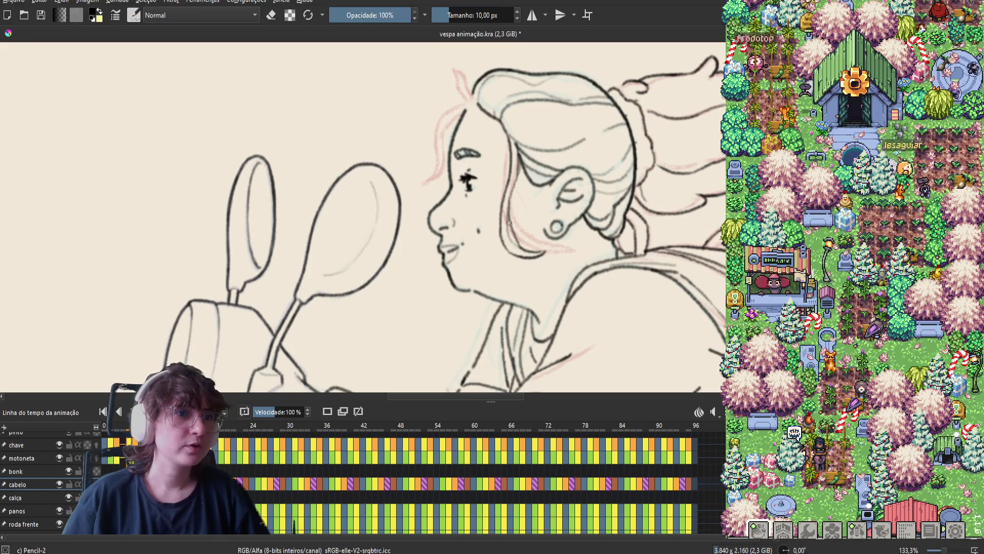
Step: Alternate between eraser and pencil, then play back the hair animation
key("e")
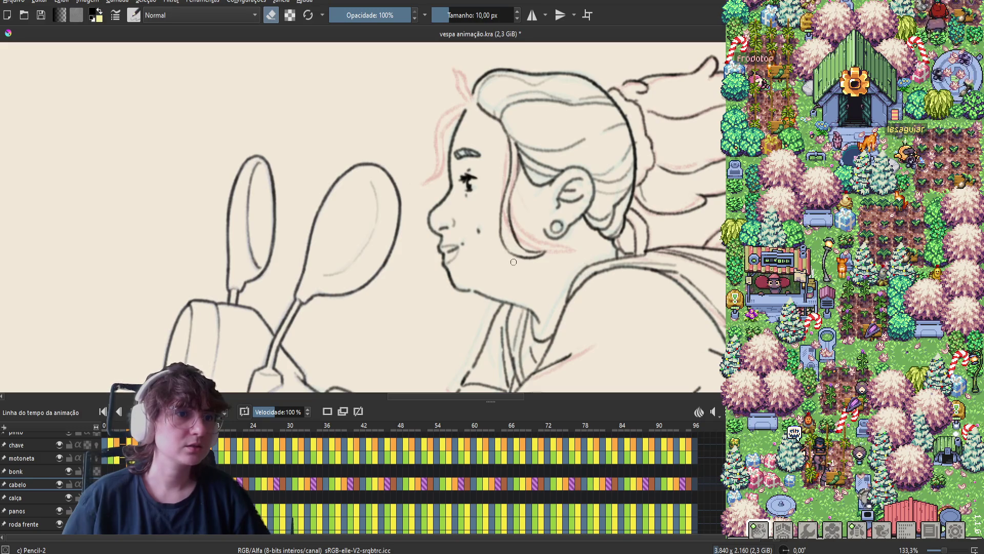
key("e")
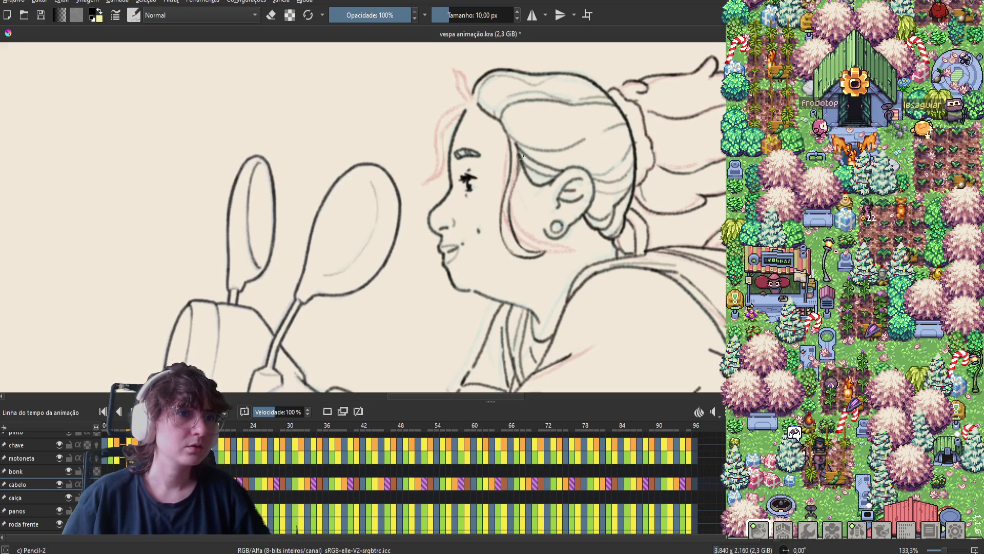
key("e")
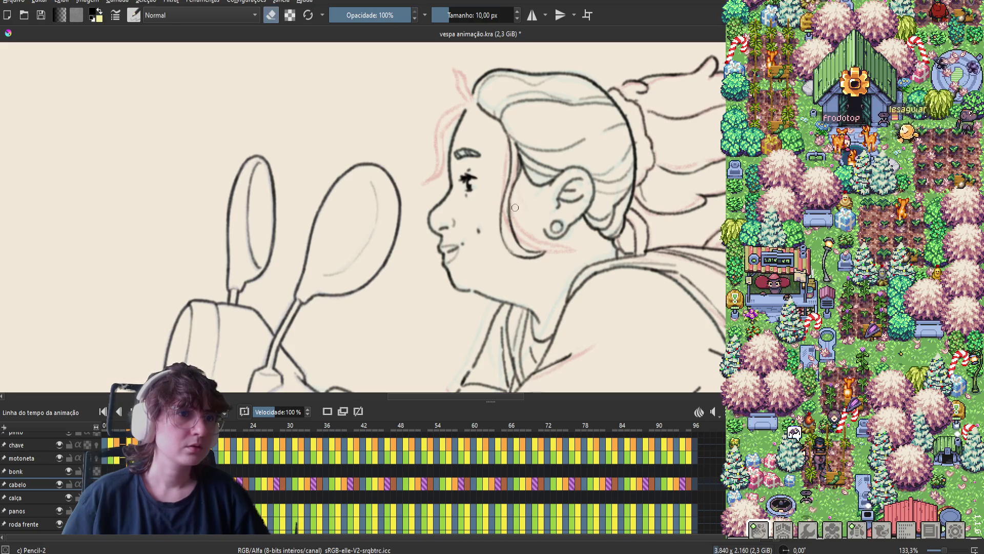
key("e")
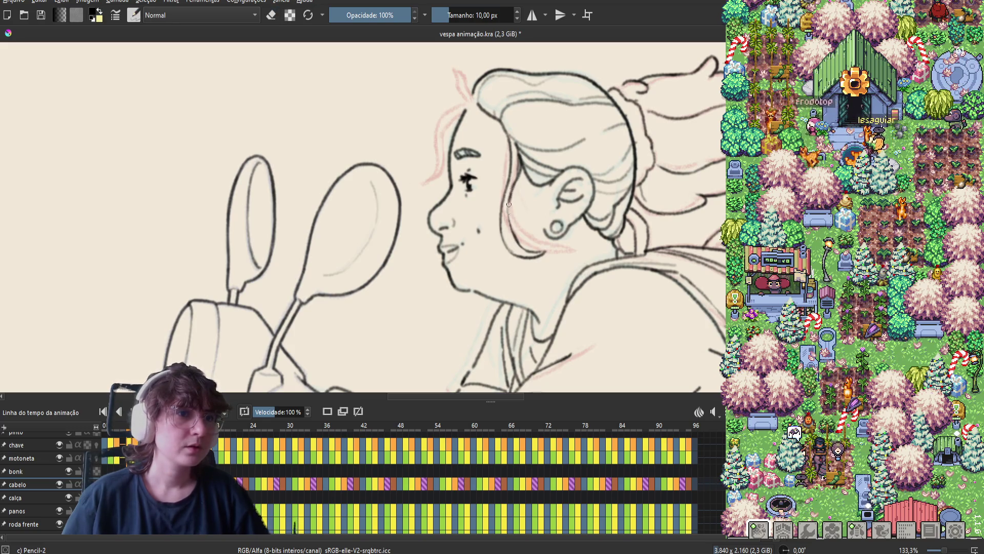
key("e")
key("e")
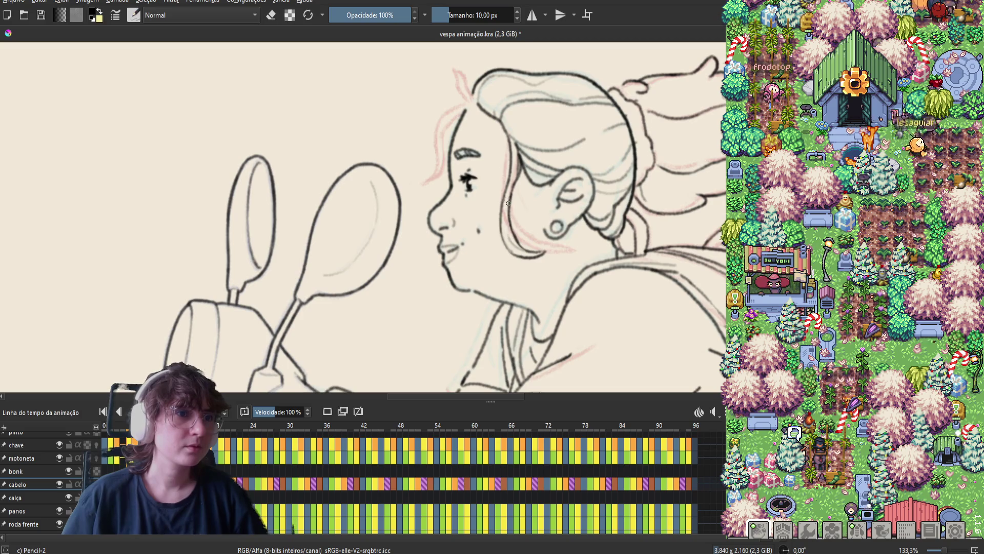
key("space")
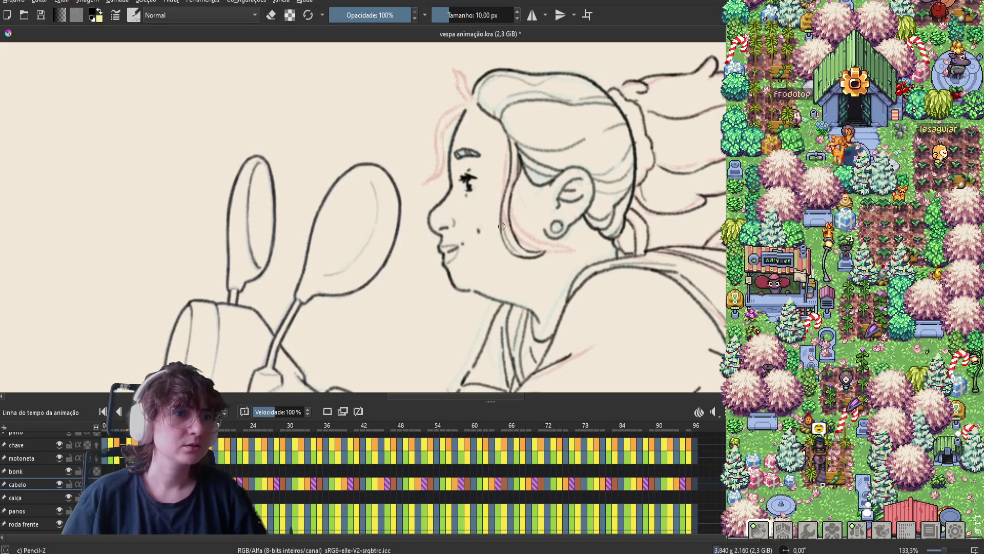
Step: Make the bonk layer active so the coloured onion skins disappear
key("space")
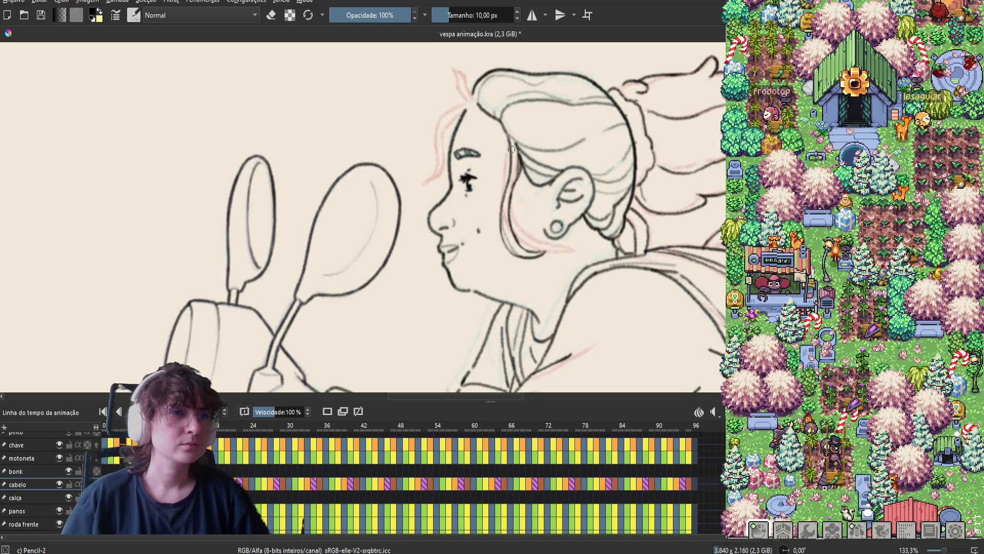
key("e")
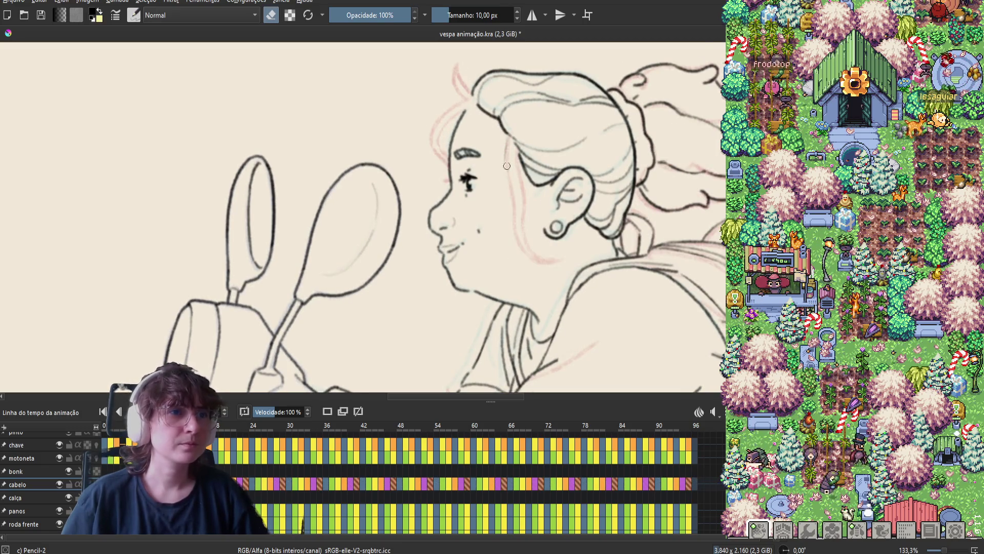
key("e")
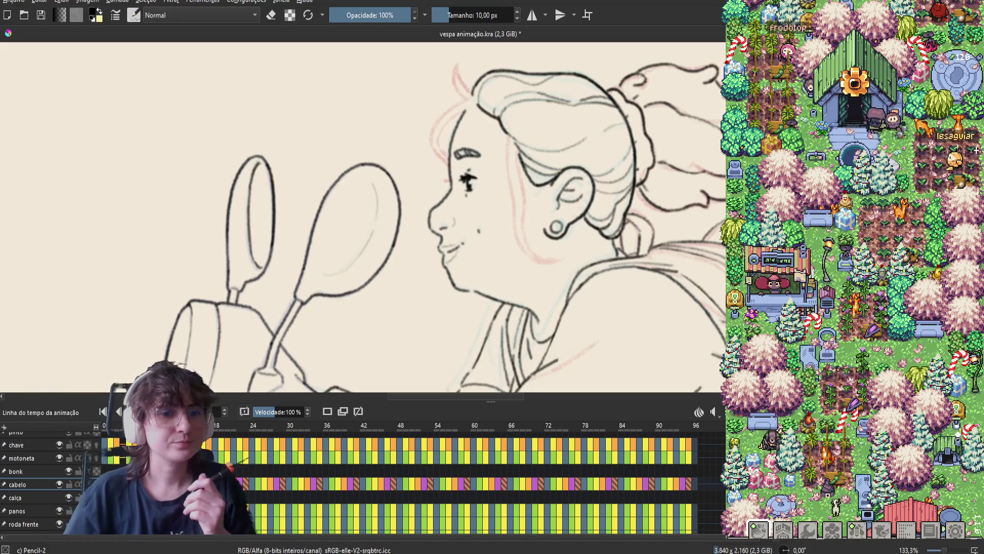
left_click(341, 466)
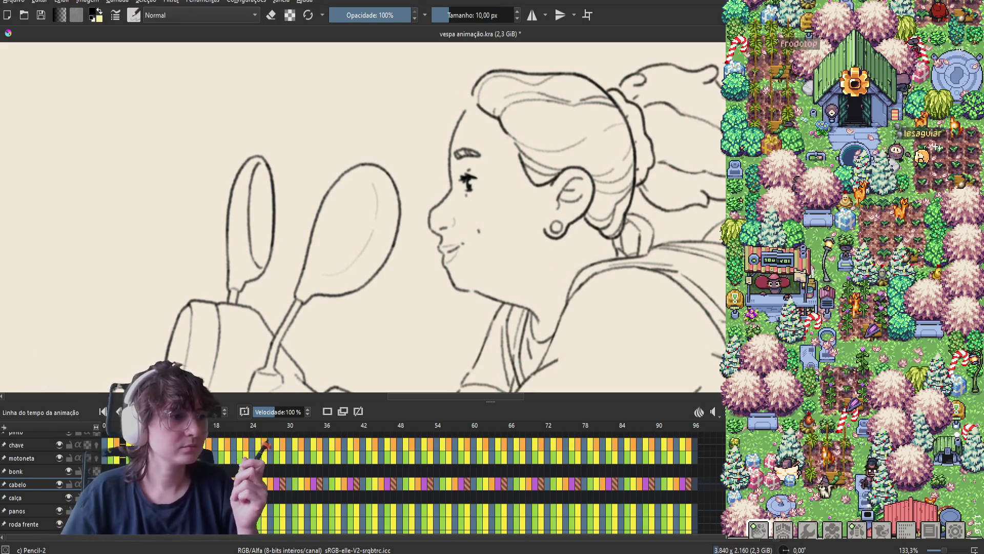
Step: Draw a new hair strand down beside the cheek and save the file
left_click_drag(488, 204, 500, 208)
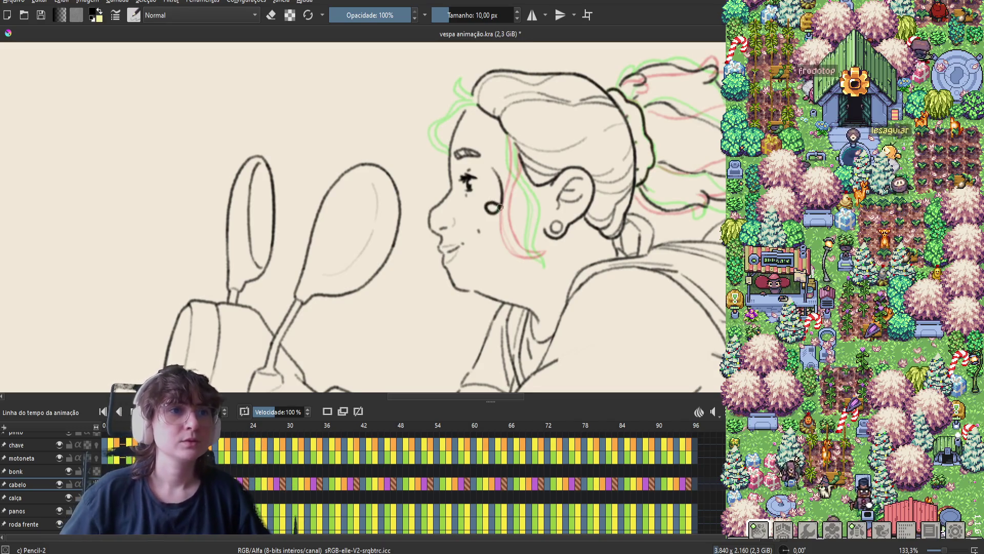
key("ctrl+z")
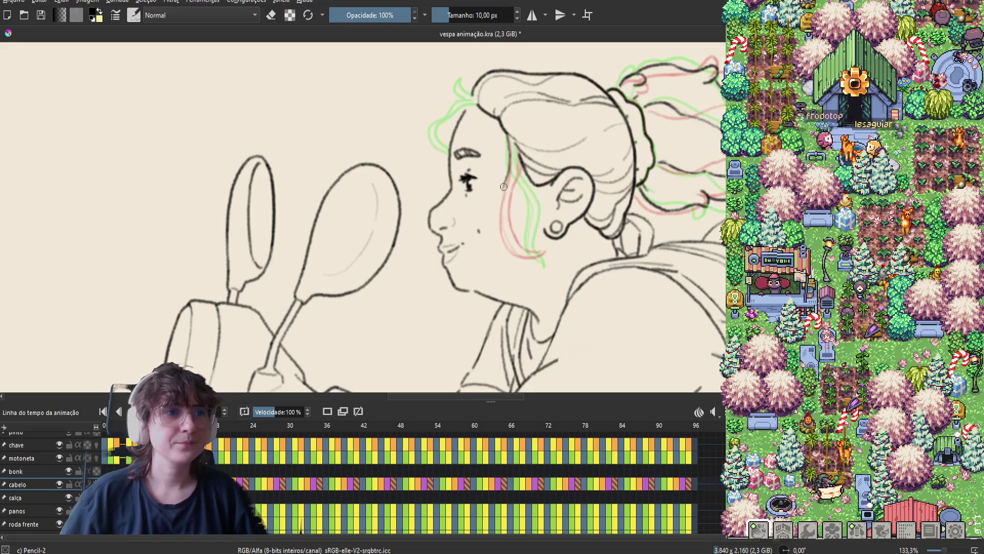
left_click_drag(508, 155, 518, 225)
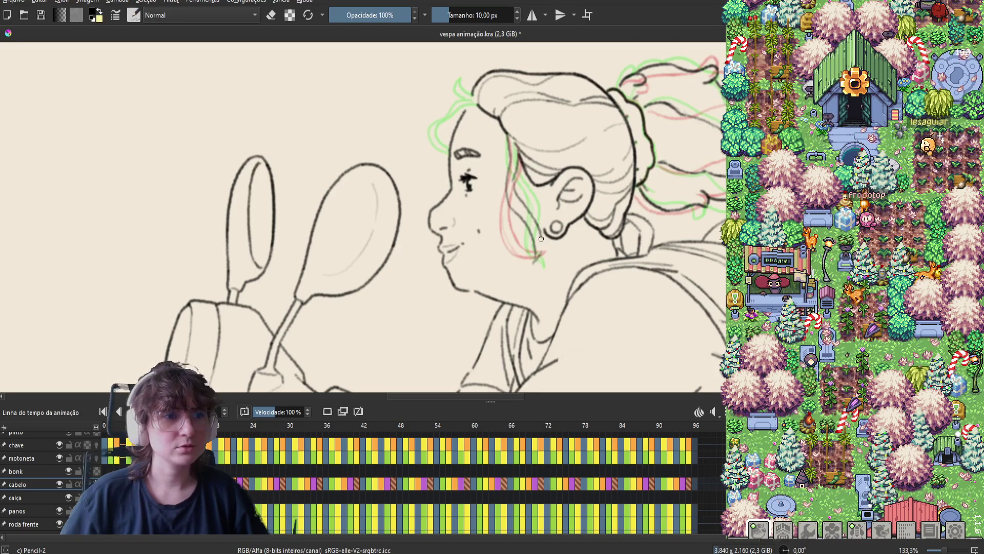
key("ctrl+s")
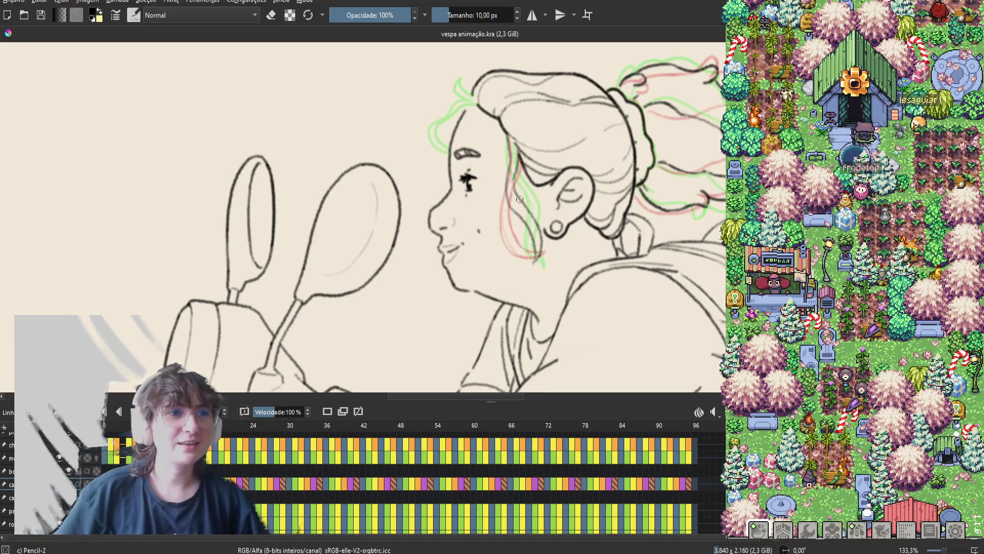
Step: Darken a hair strand line and flip between neighbouring frames to check hair motion
key("e")
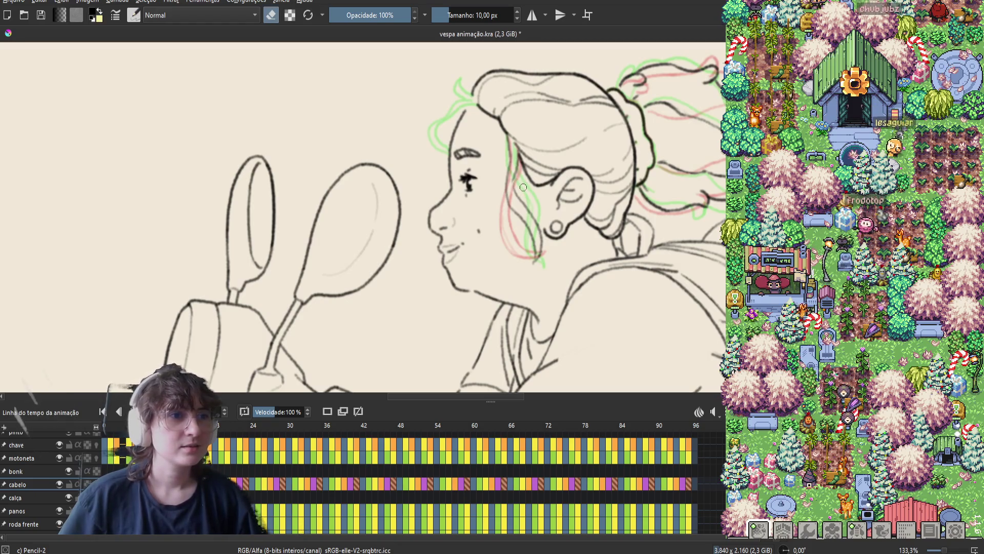
key("e")
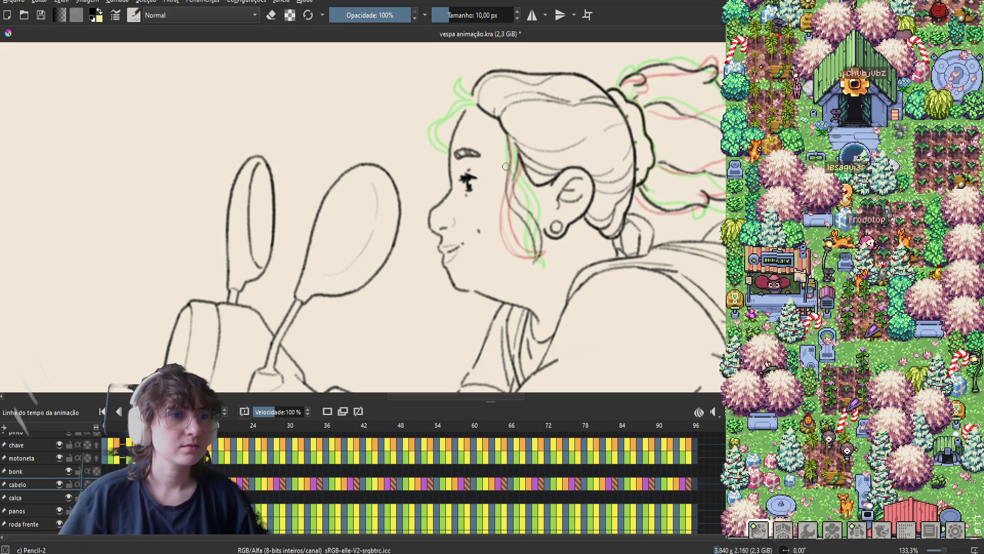
key("period")
key("comma")
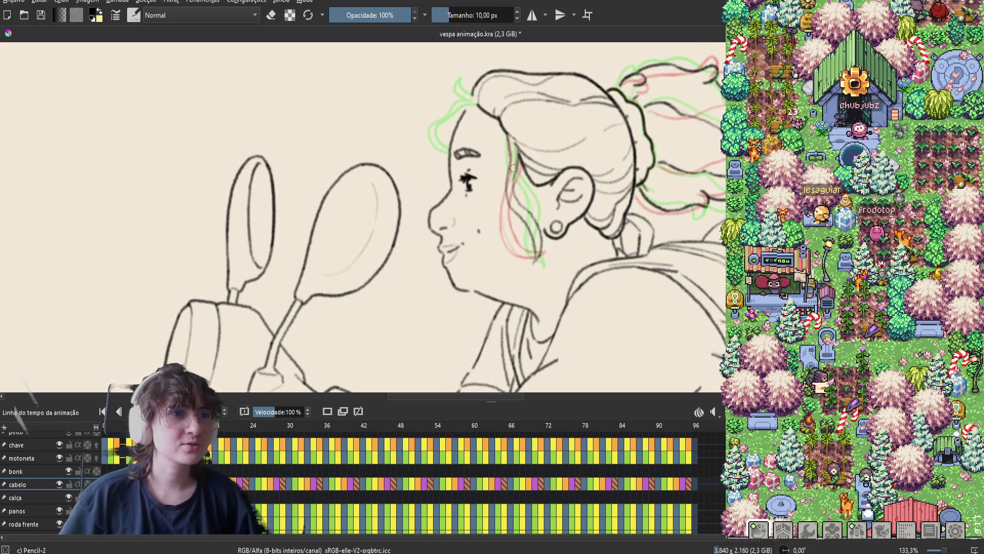
left_click_drag(513, 167, 510, 183)
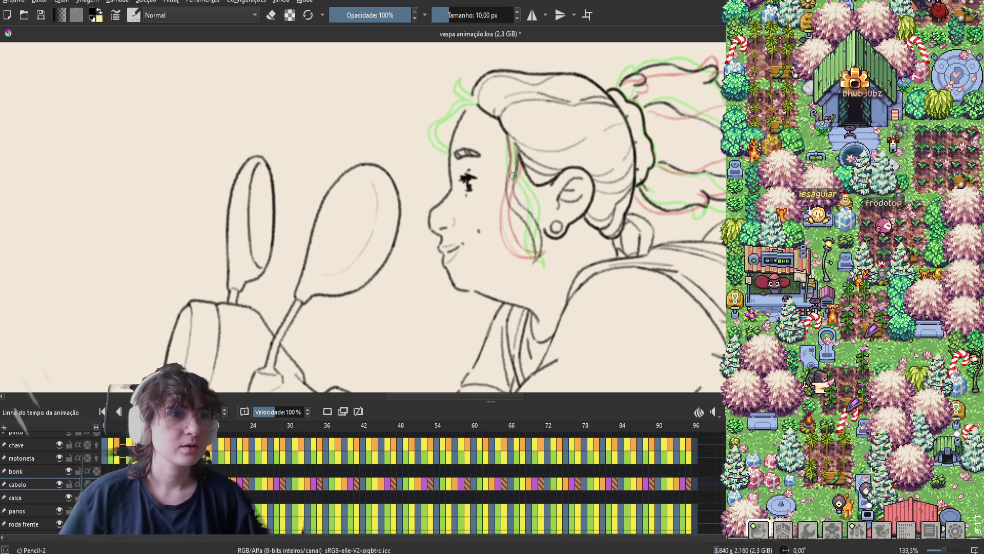
key("period")
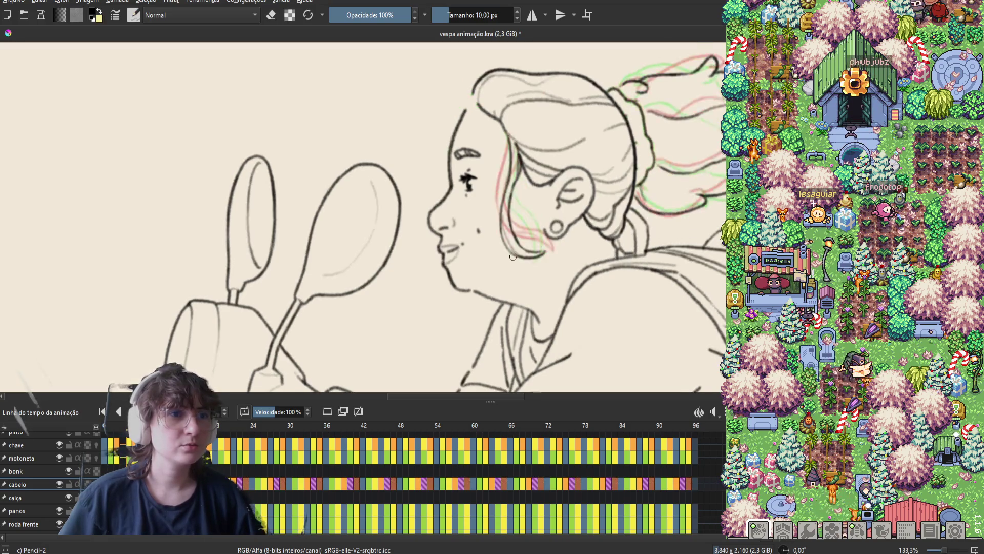
key("comma")
key("period")
key("period")
key("period")
key("period")
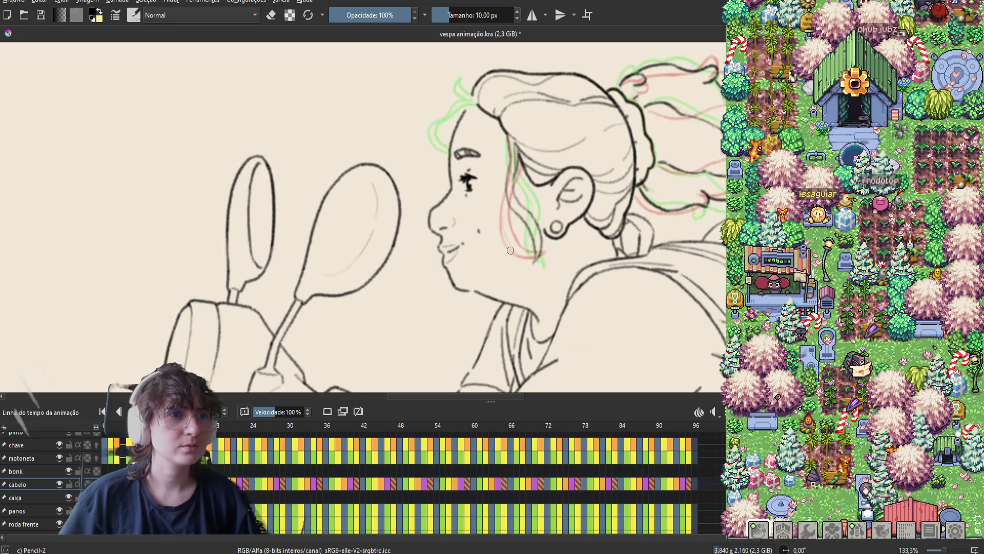
key("period")
key("period")
key("period")
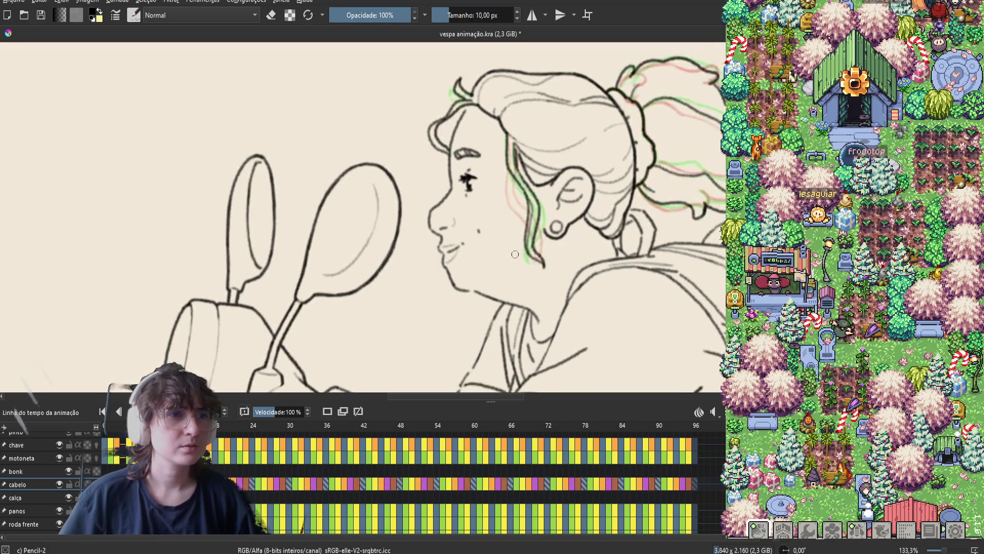
key("period")
key("period")
key("period")
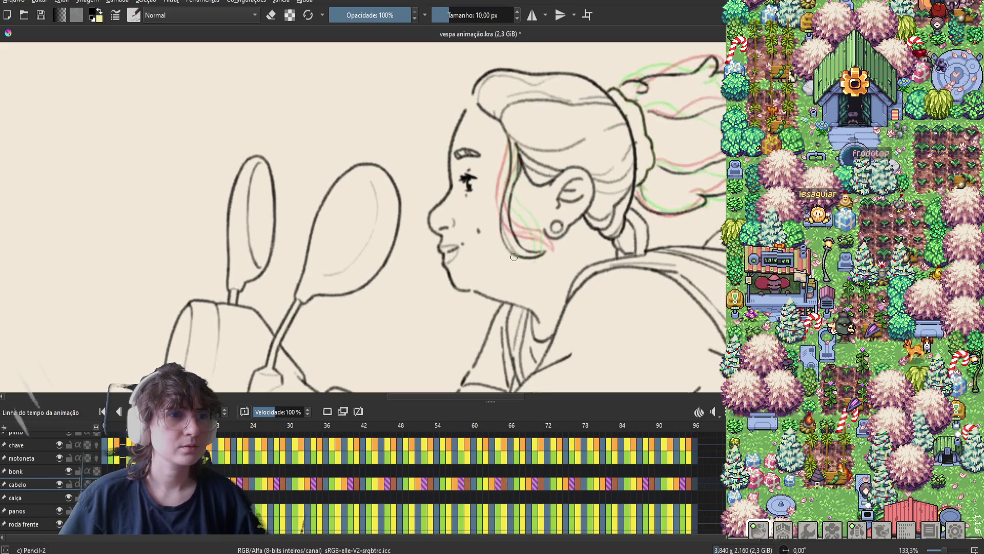
key("period")
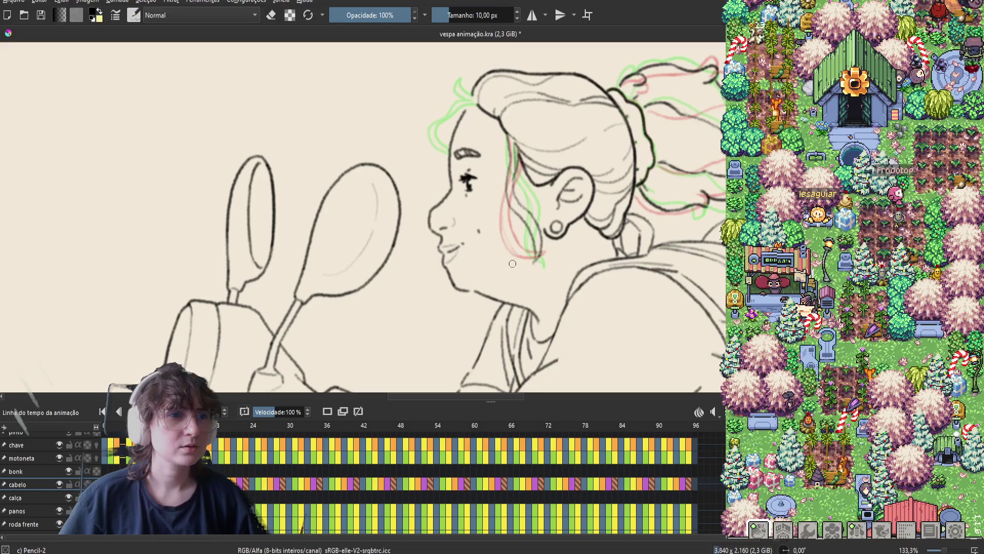
Step: Alternate between eraser and pencil modes while touching up the hair frame
key("e")
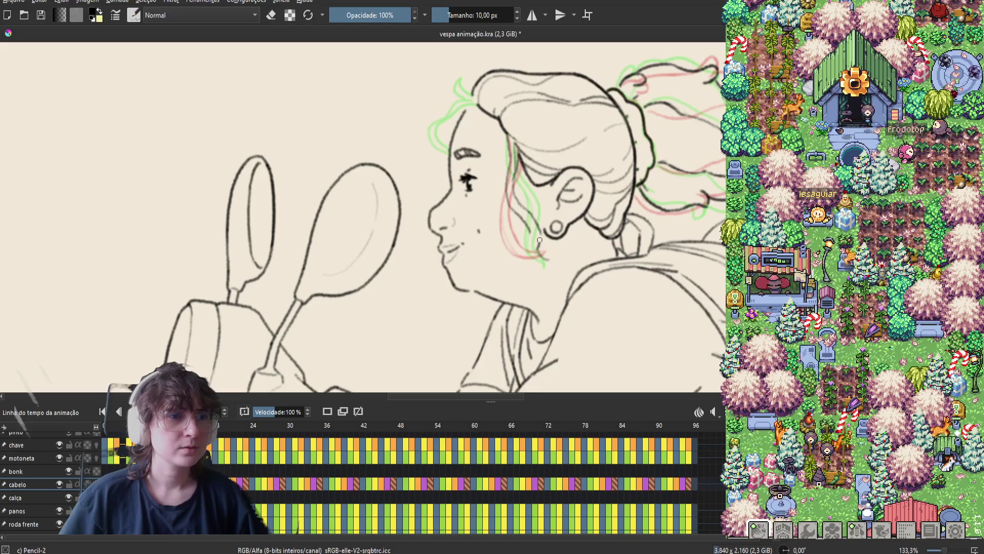
key("e")
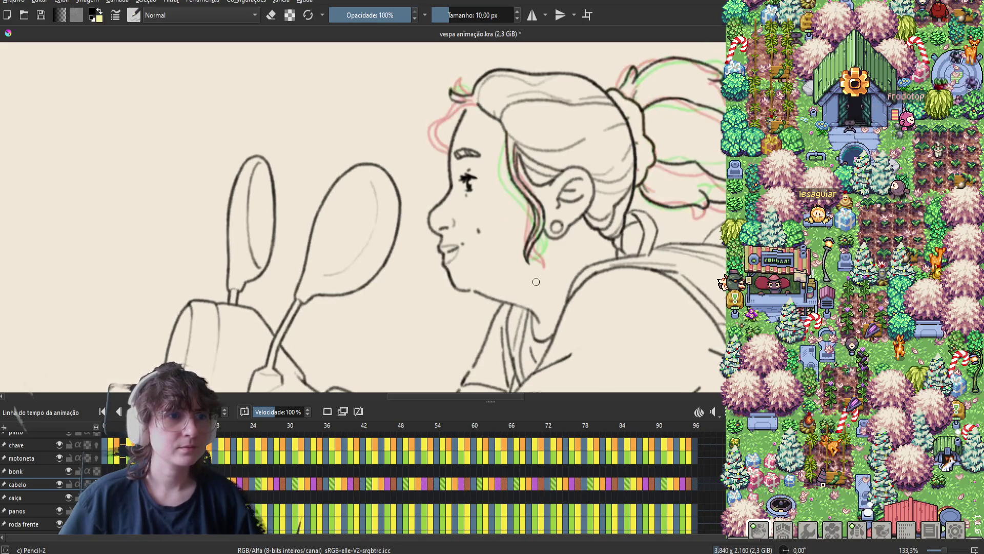
key("e")
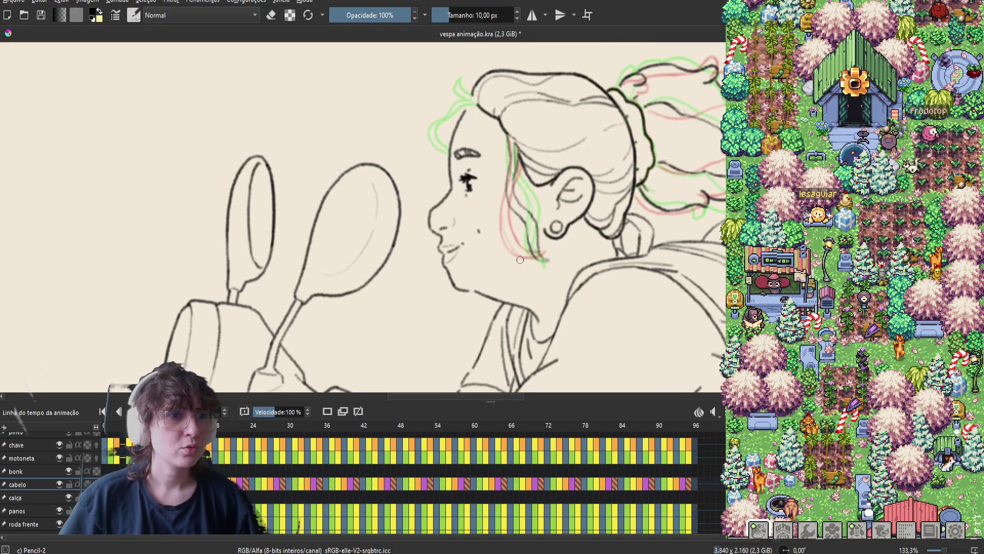
key("e")
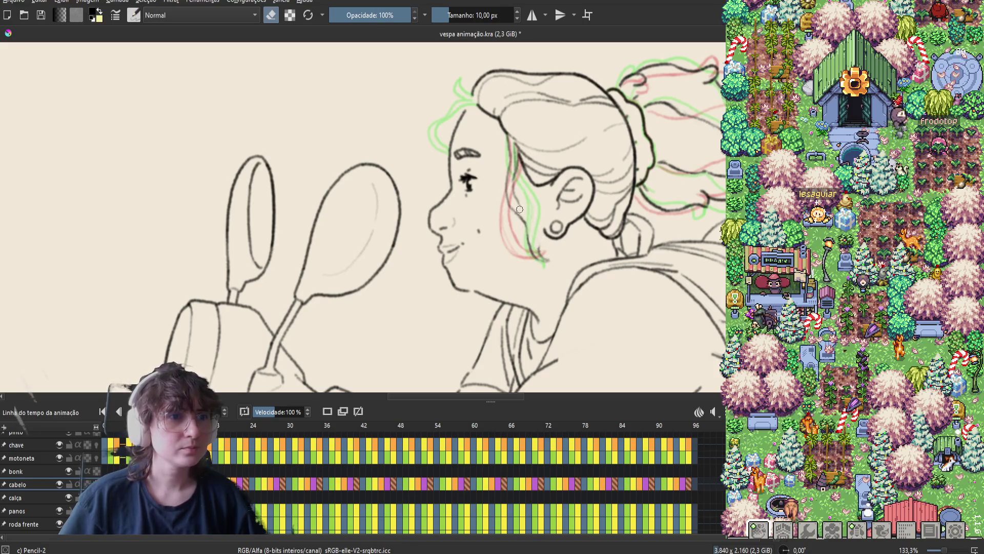
key("e")
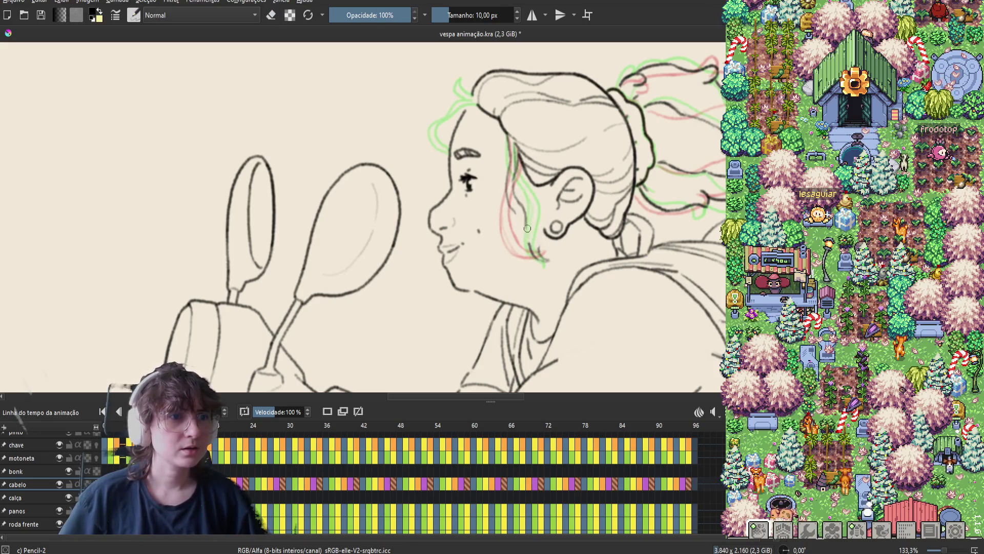
key("e")
key("e")
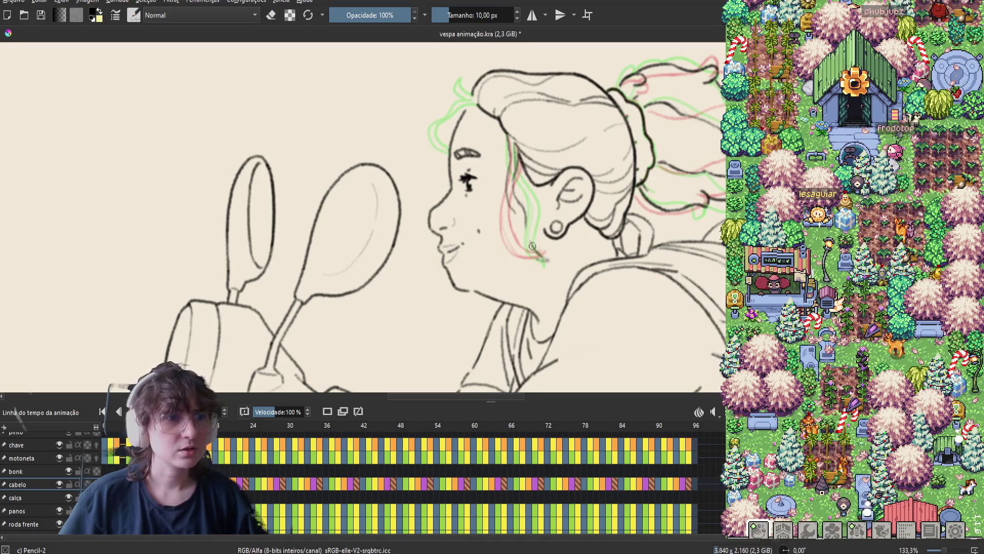
key("e")
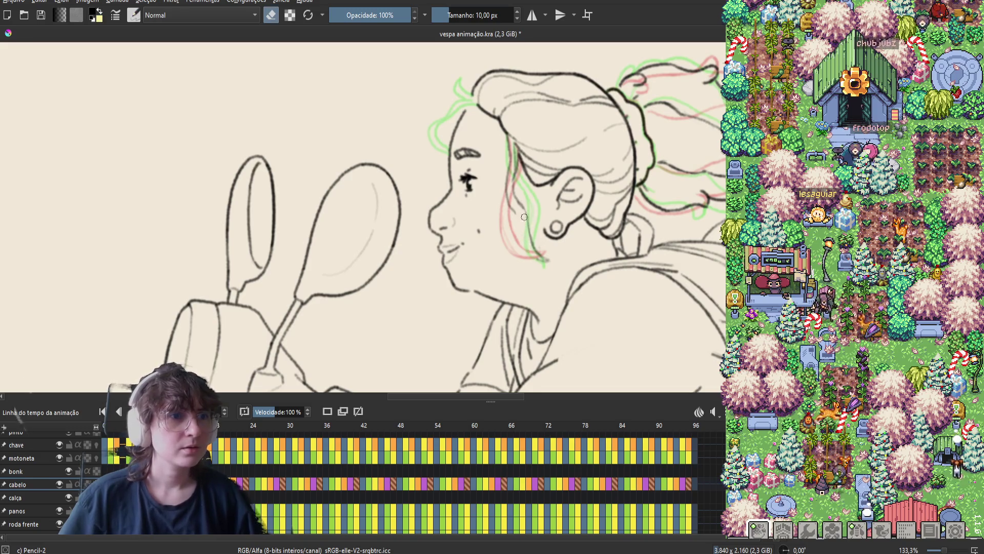
key("e")
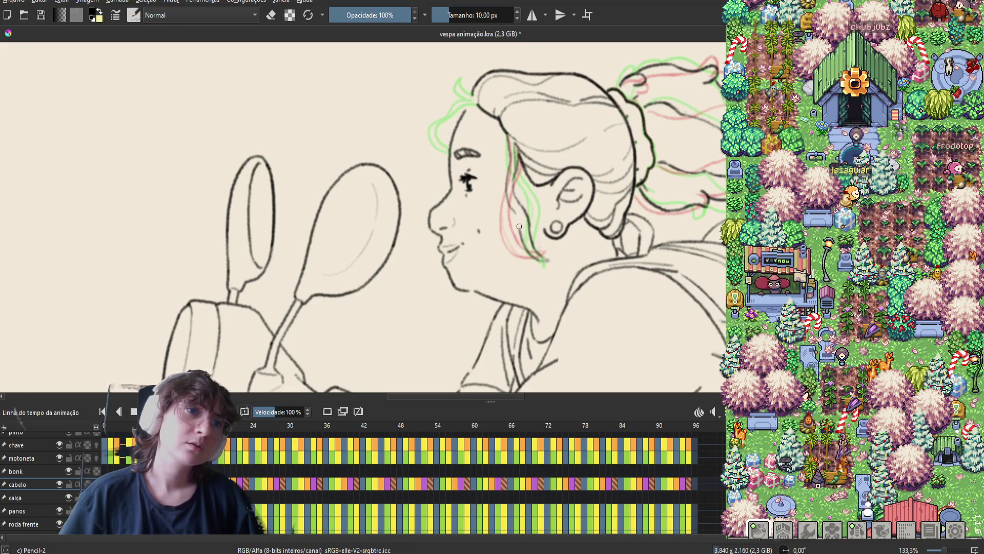
key("e")
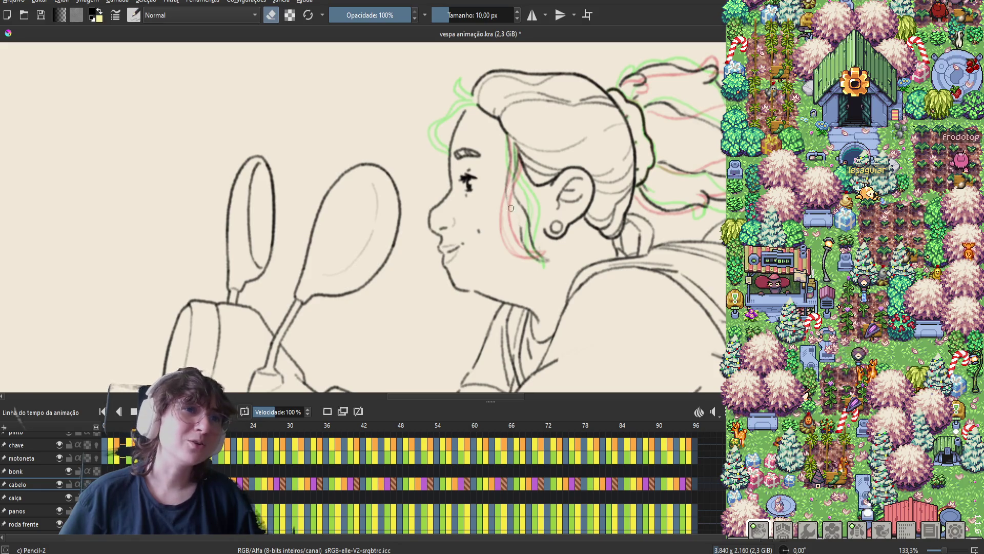
key("e")
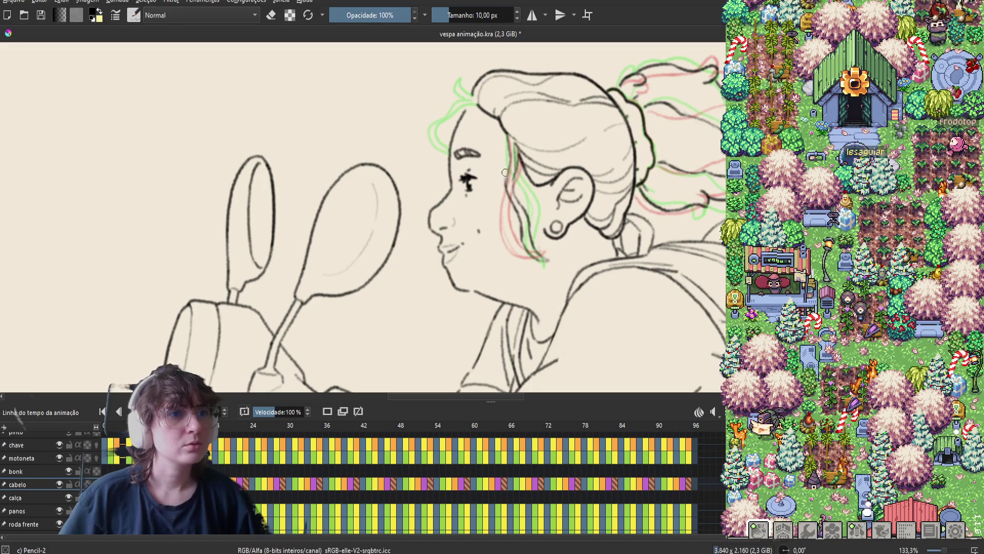
key("e")
key("e")
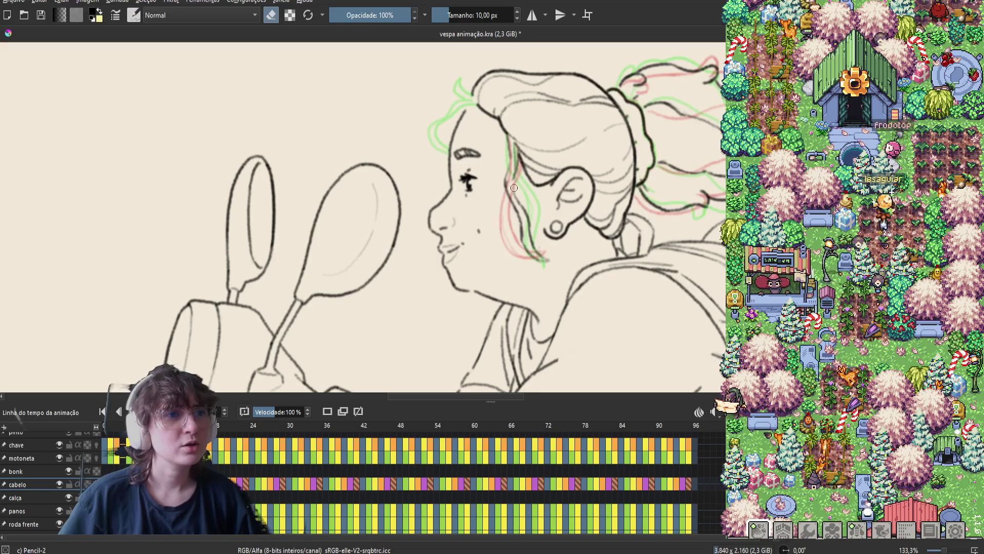
key("e")
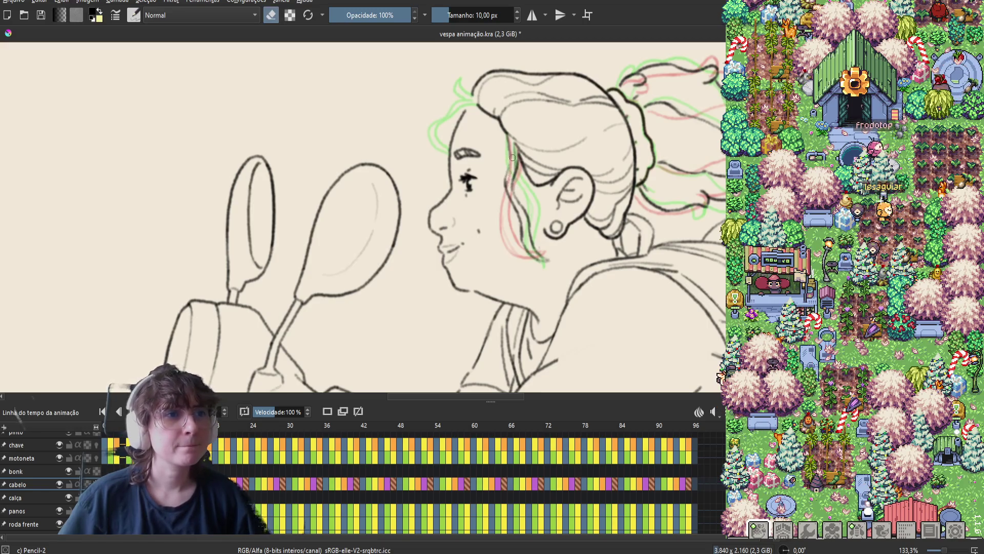
Step: Step ahead through frames, play the animation briefly, and save the file
key("e")
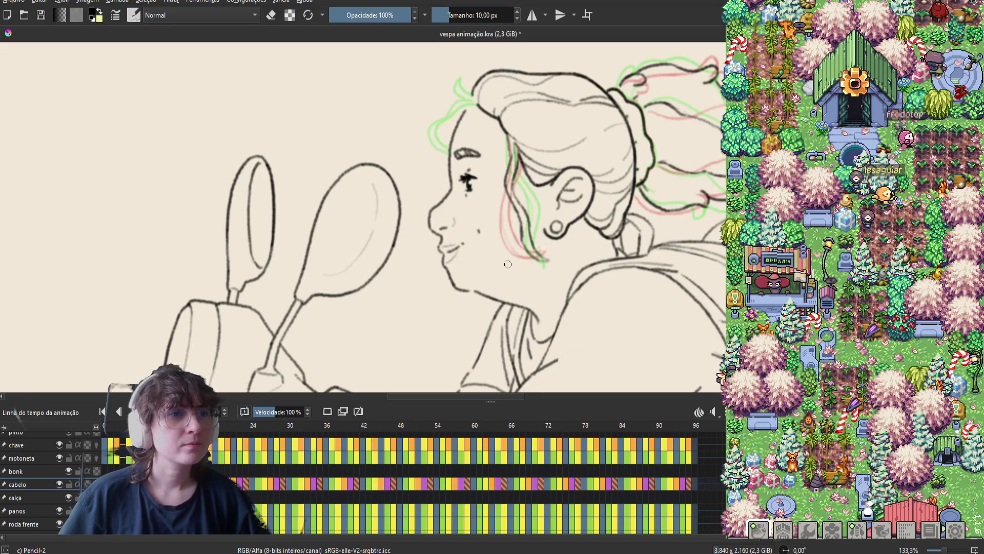
key("period")
key("period")
key("period")
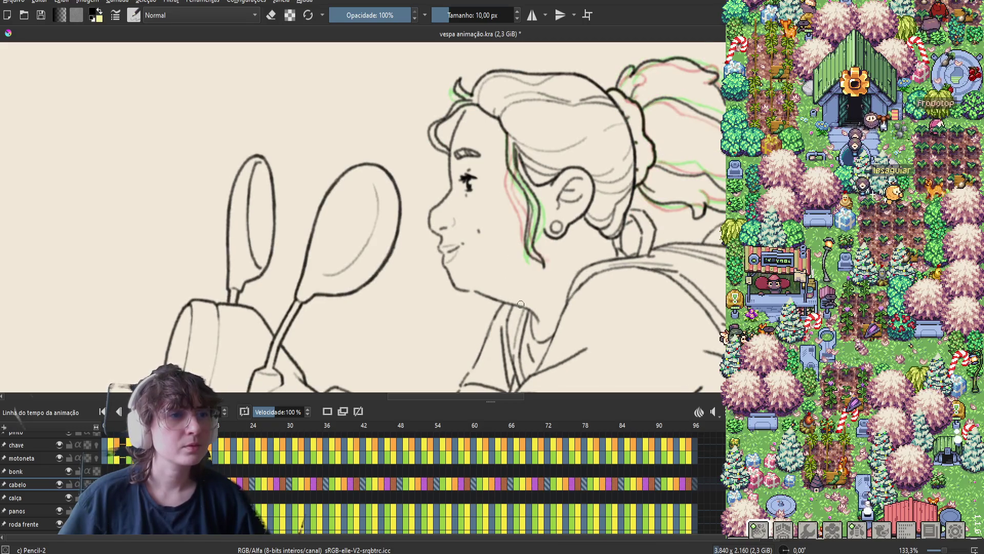
key("space")
key("space")
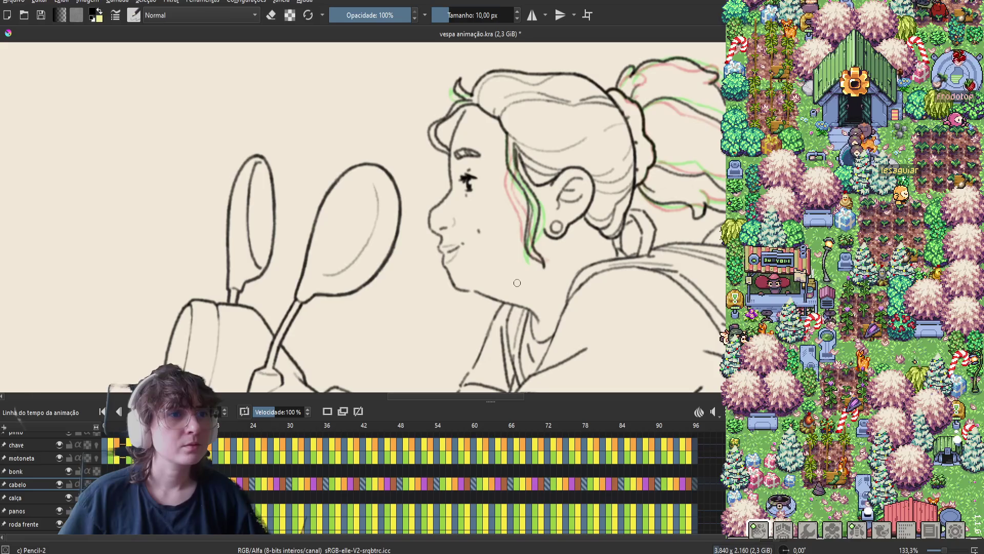
key("period")
key("ctrl+s")
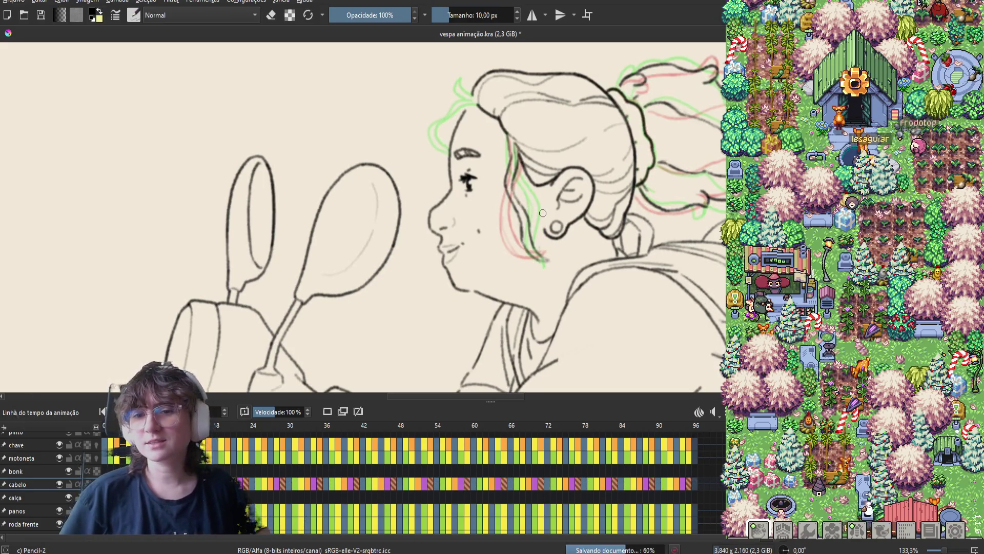
Step: Erase the stray sketch lines near the cheek and save 'vespa animação.kra'
key("e")
left_click_drag(510, 221, 543, 260)
key("e")
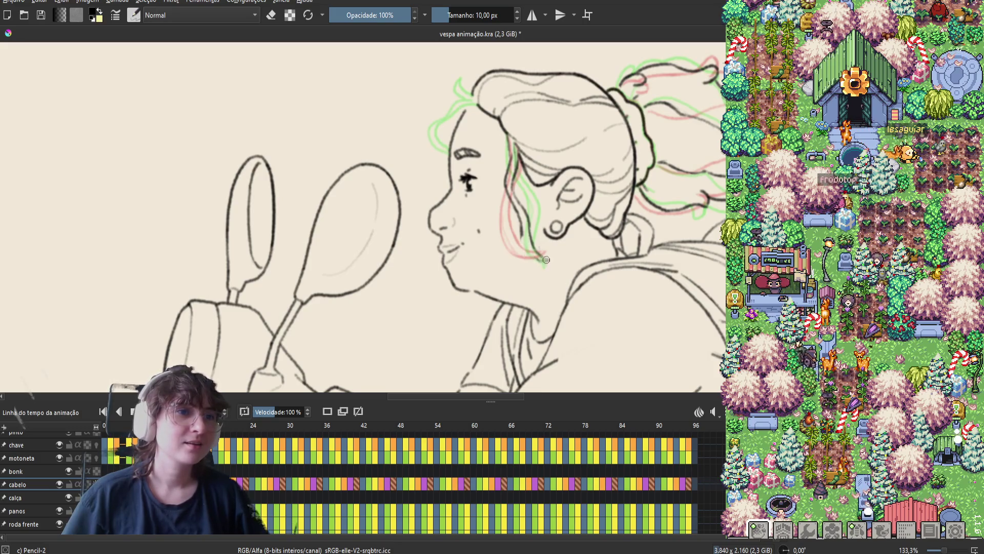
key("e")
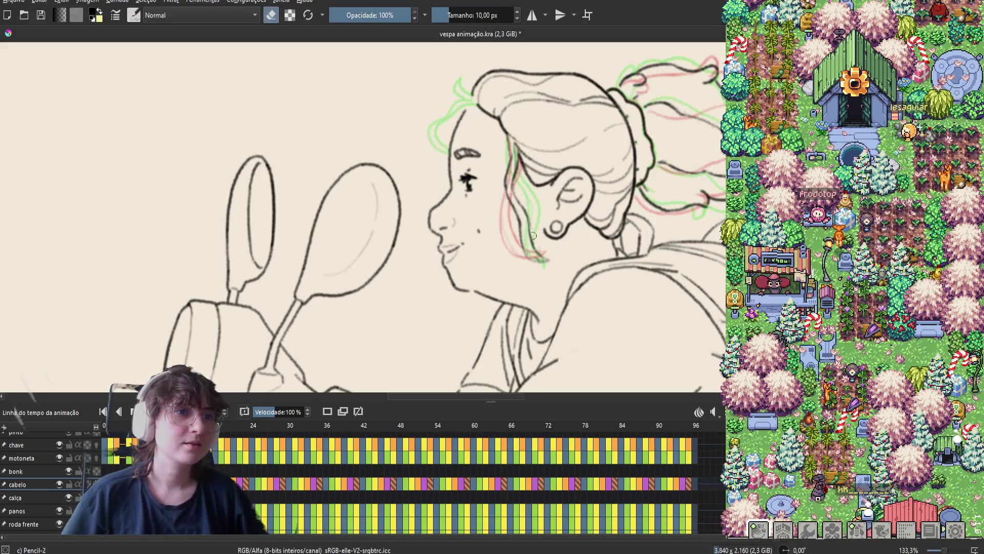
key("e")
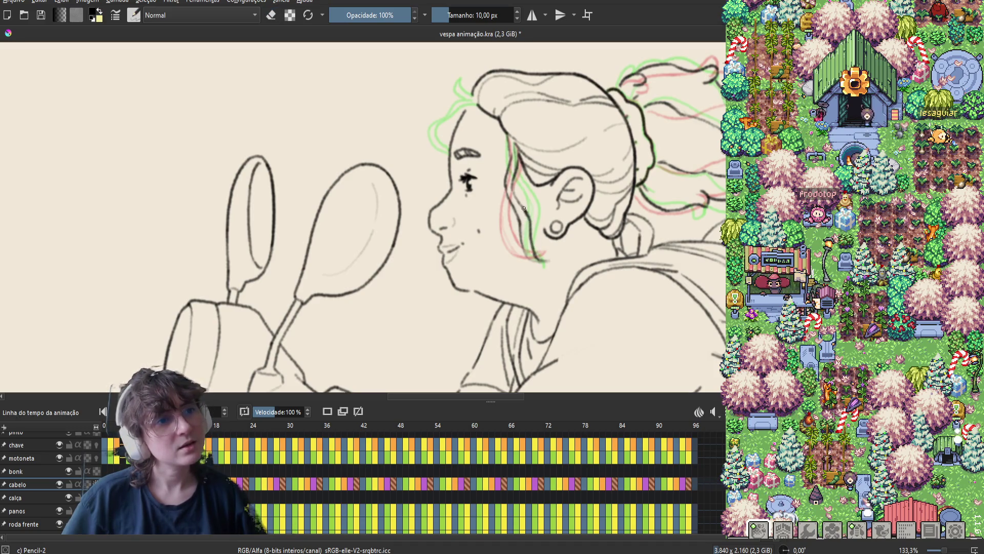
key("ctrl+s")
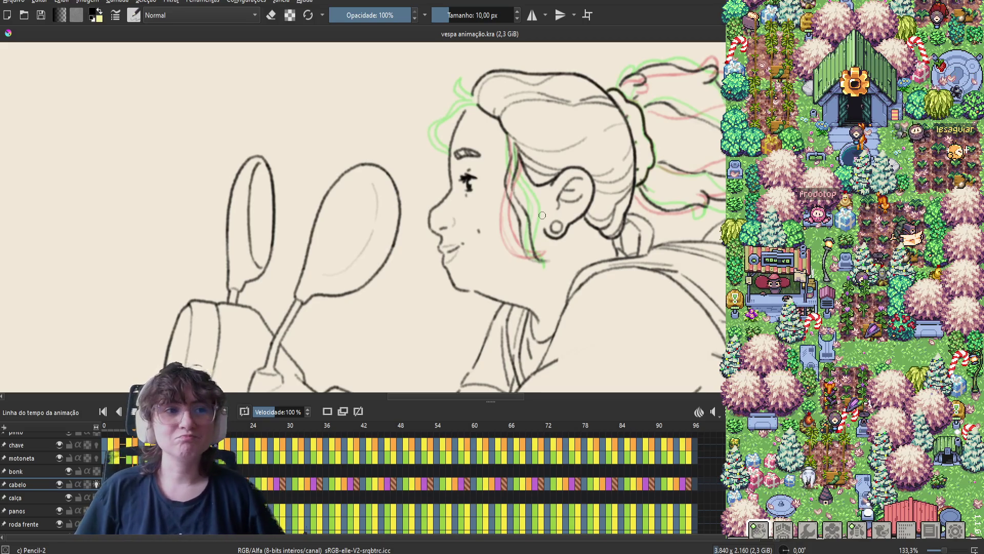
Step: Erase a small dab from the hair line beside the cheek
key("e")
left_click(510, 167)
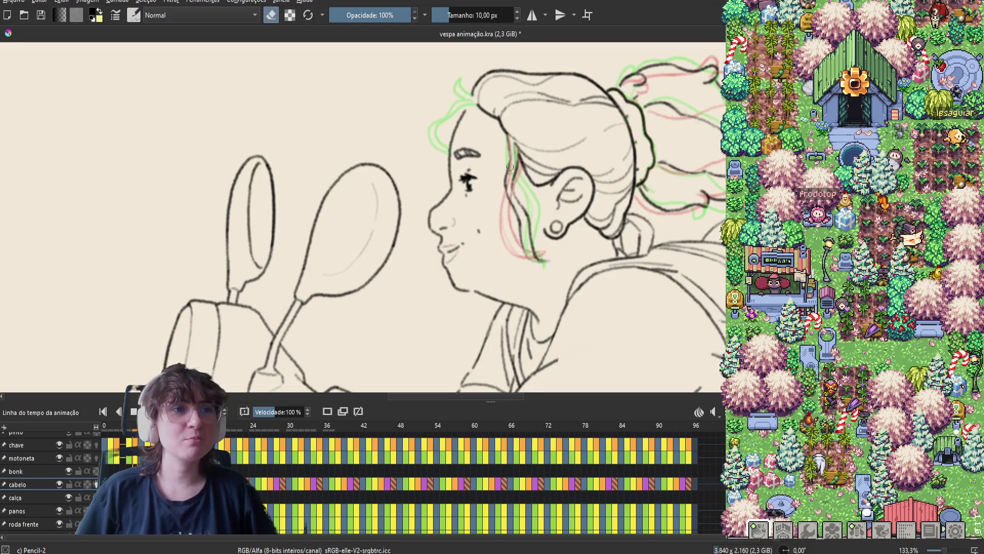
key("e")
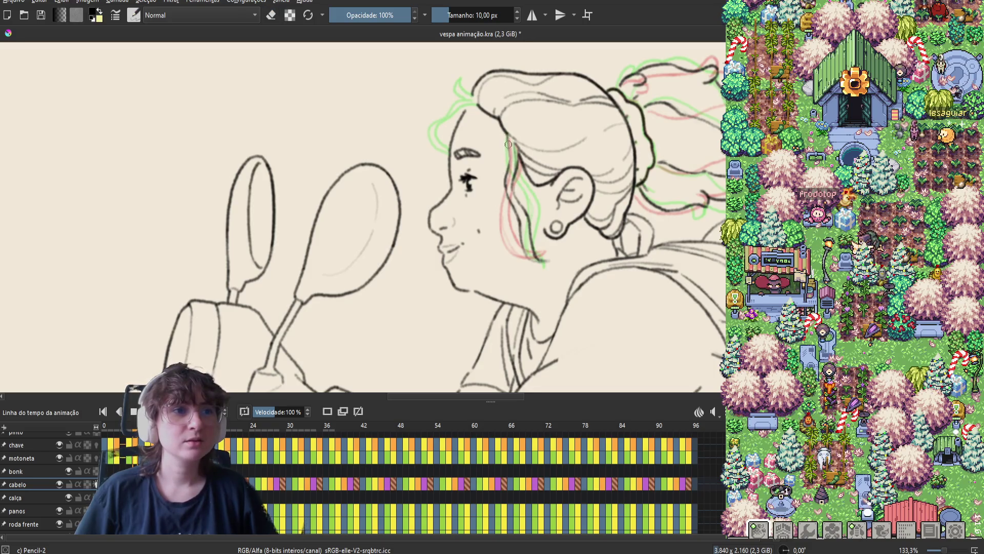
key("e")
key("e")
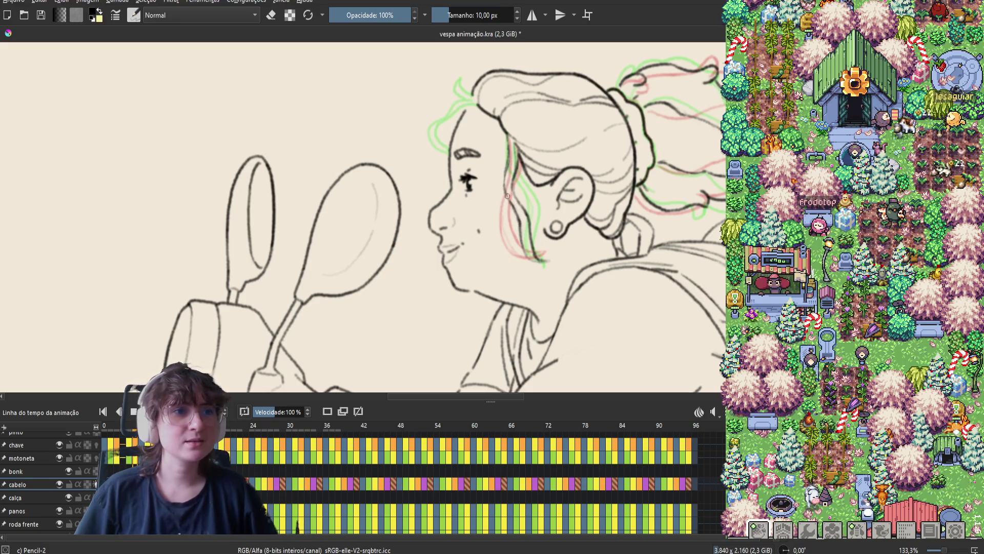
key("e")
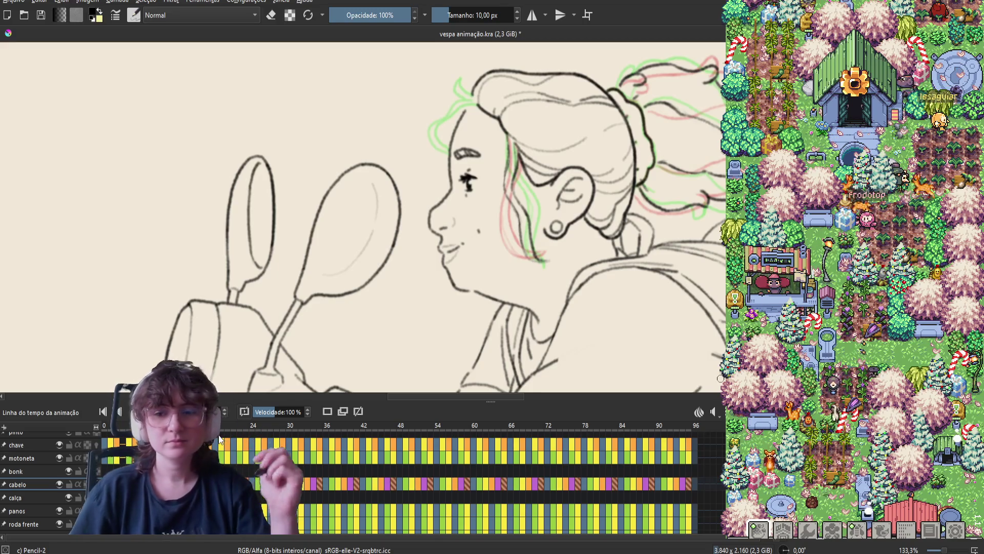
left_click_drag(568, 186, 570, 214)
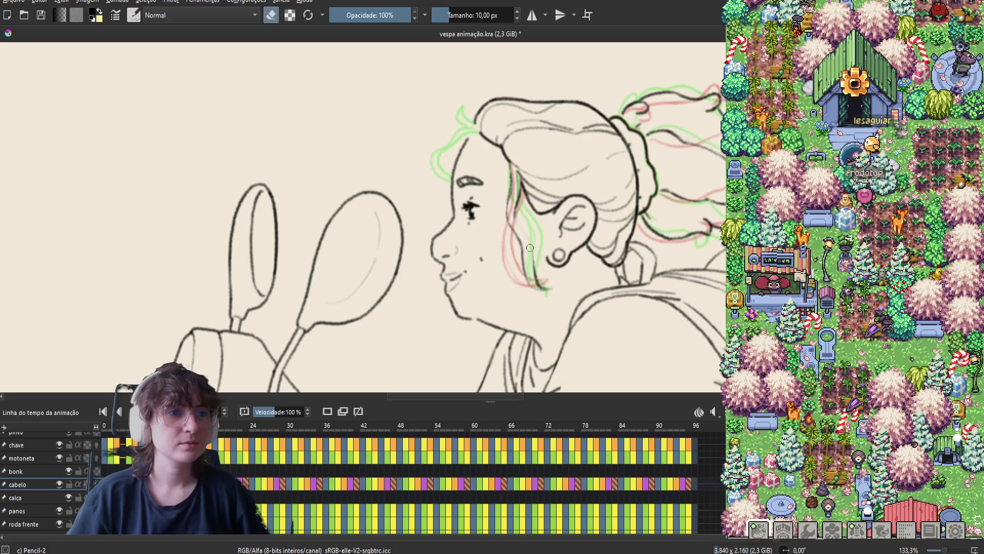
Step: Play back the hair animation to review it, then save 'vespa animação.kra'
key("e")
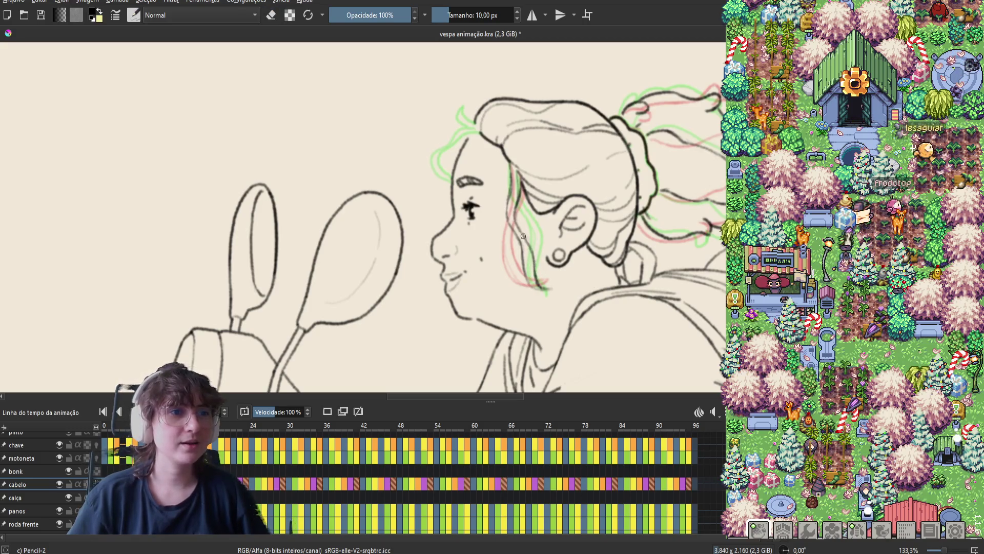
key("e")
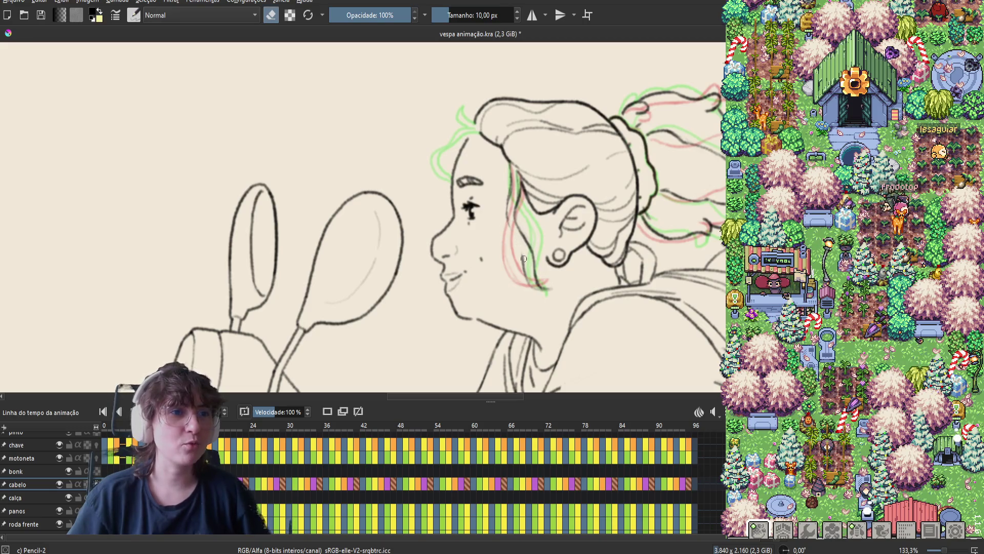
key("e")
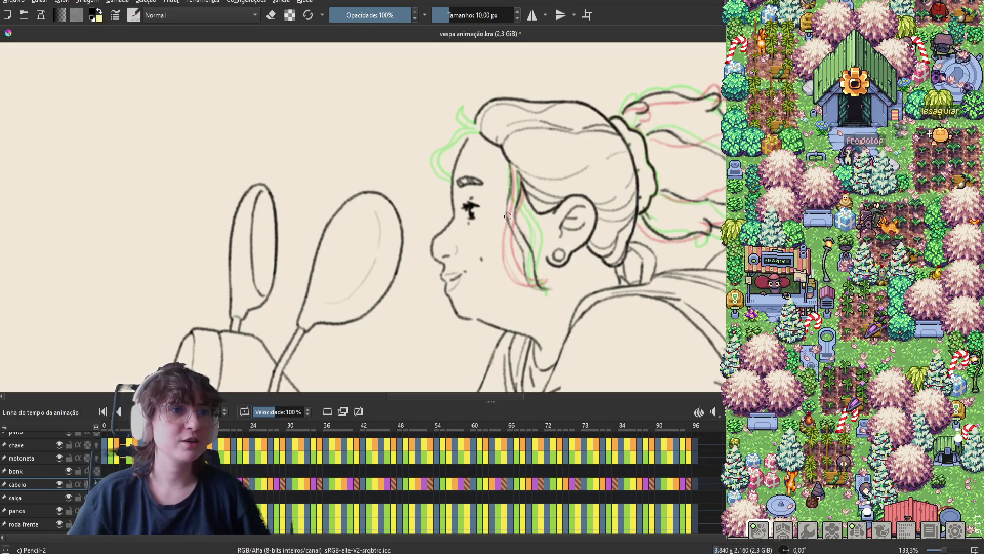
key("space")
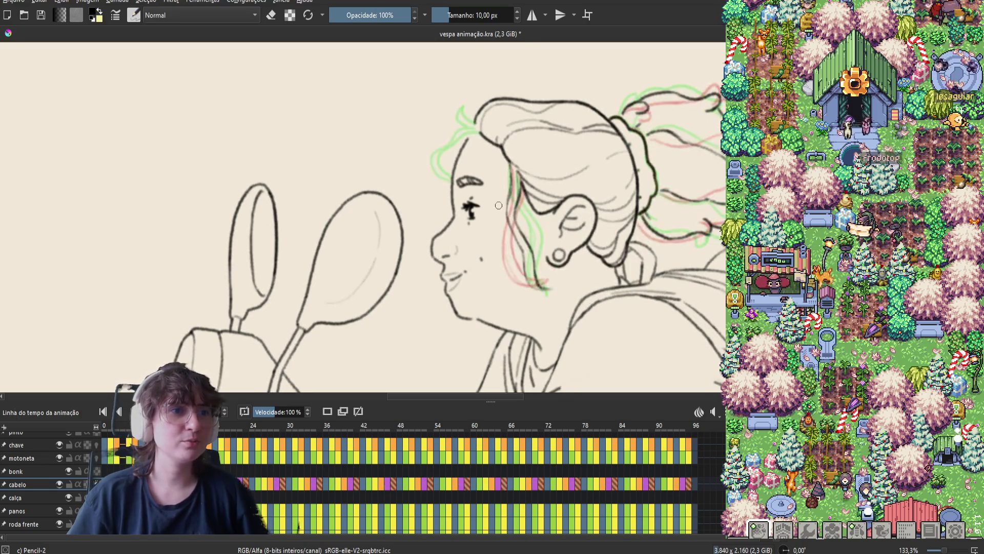
key("e")
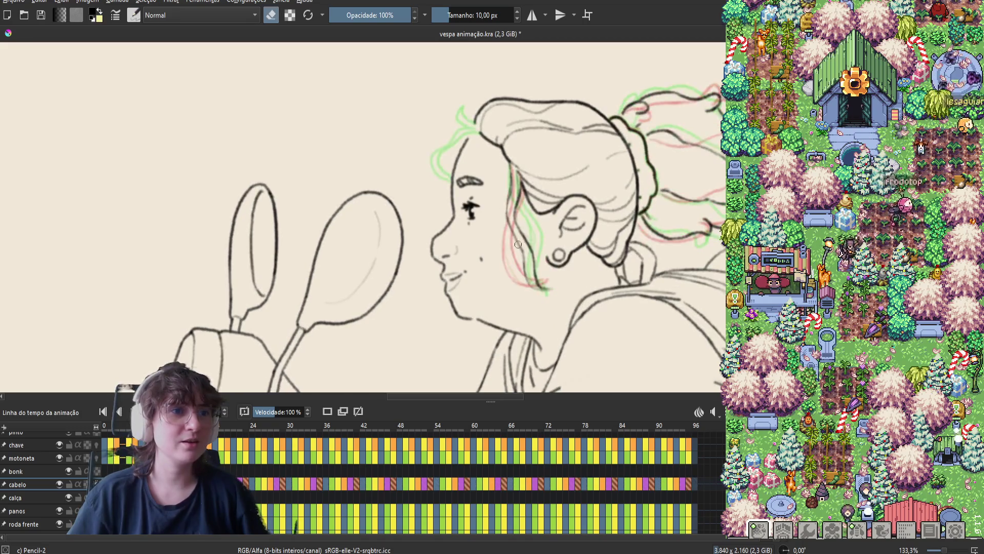
key("e")
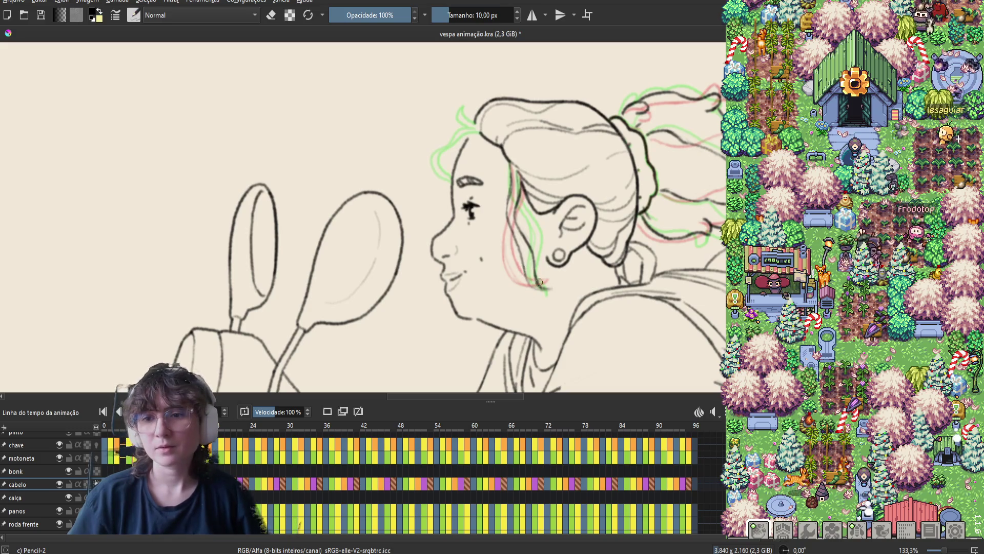
key("ctrl+s")
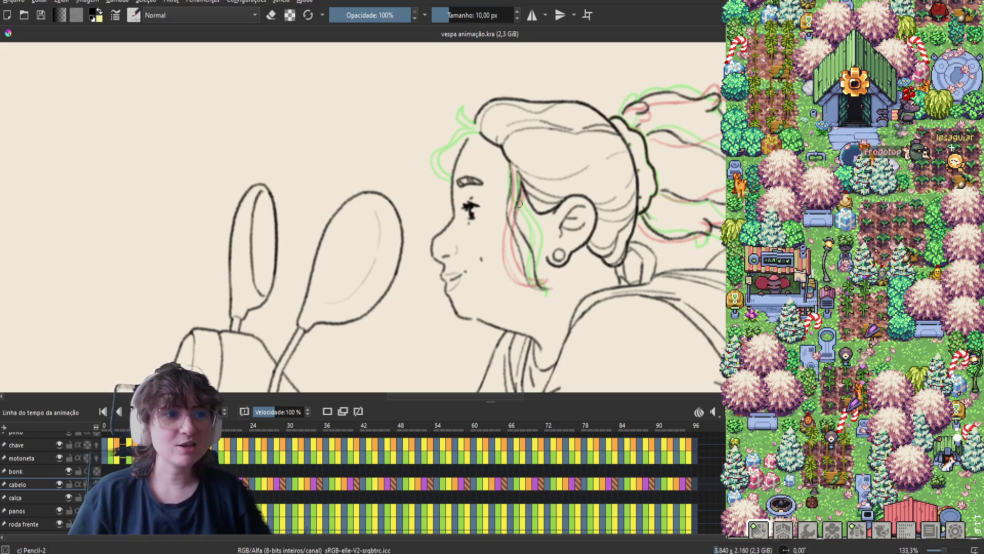
Step: Move two frames ahead and redraw the hair lines beside the cheek
key("Right")
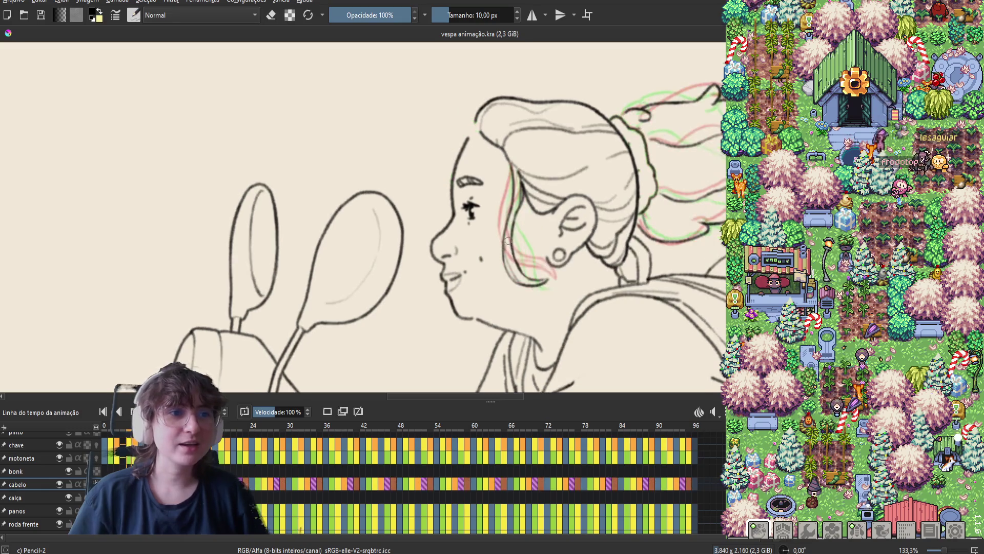
key("Right")
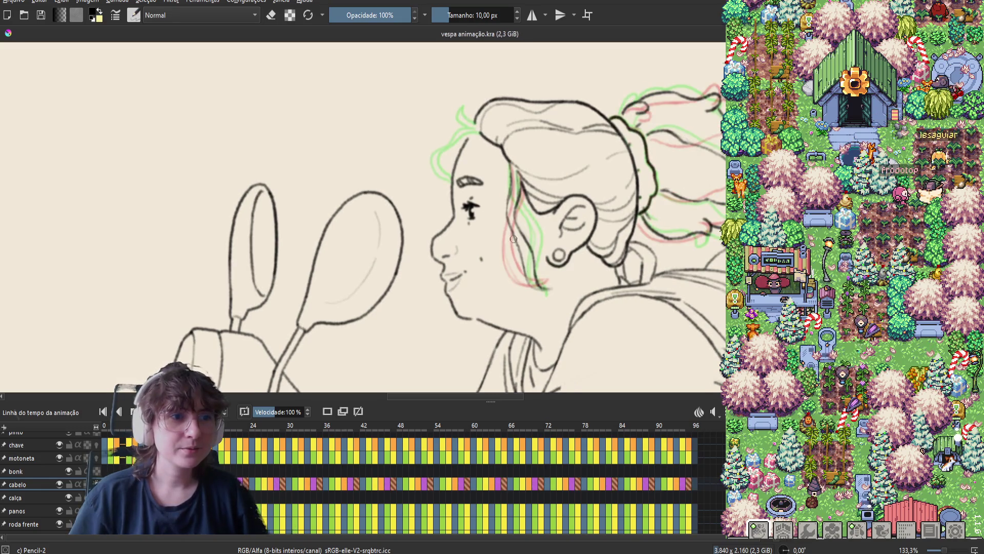
left_click_drag(520, 248, 523, 253)
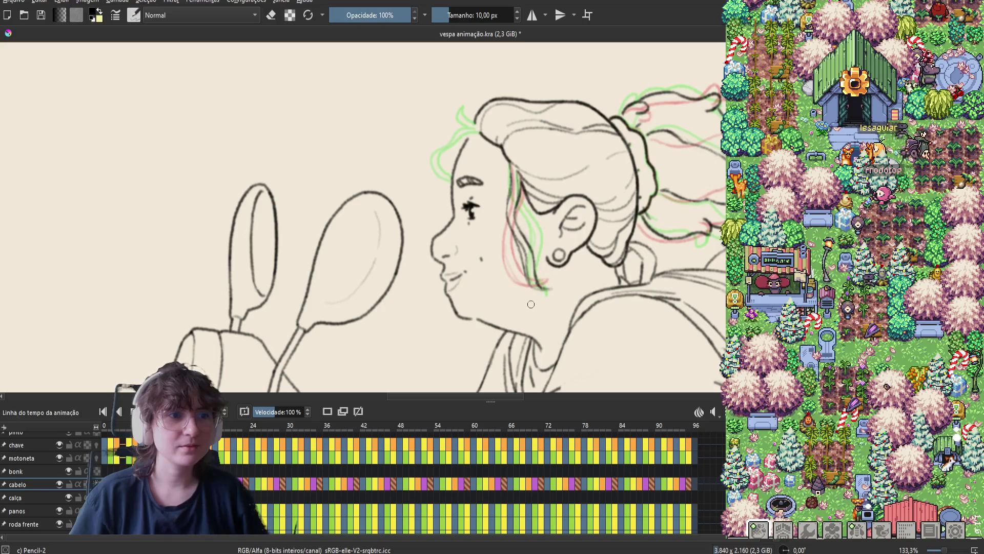
key("Right")
key("Right")
key("Right")
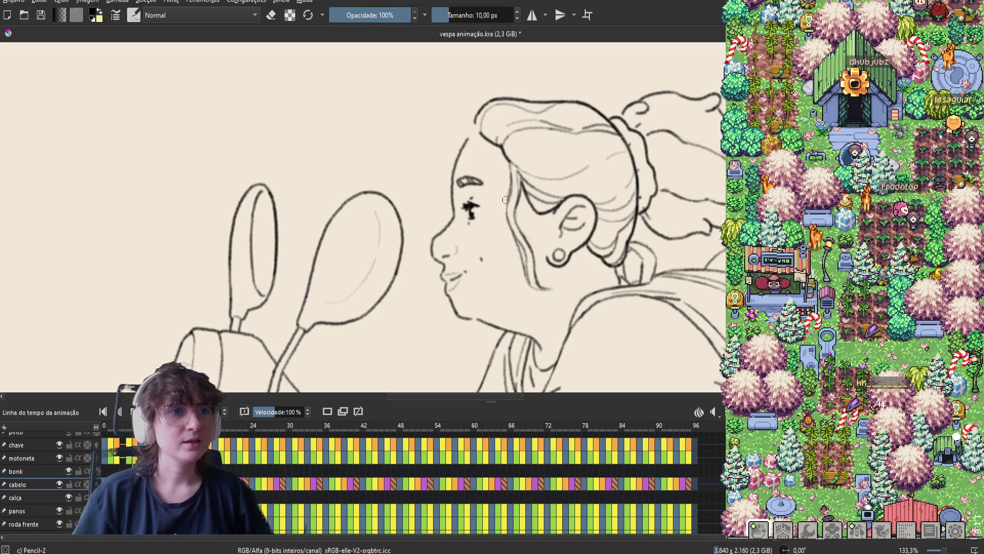
Step: Draw a short stroke below the ear along the neck, then erase part of the line beneath it
key("e")
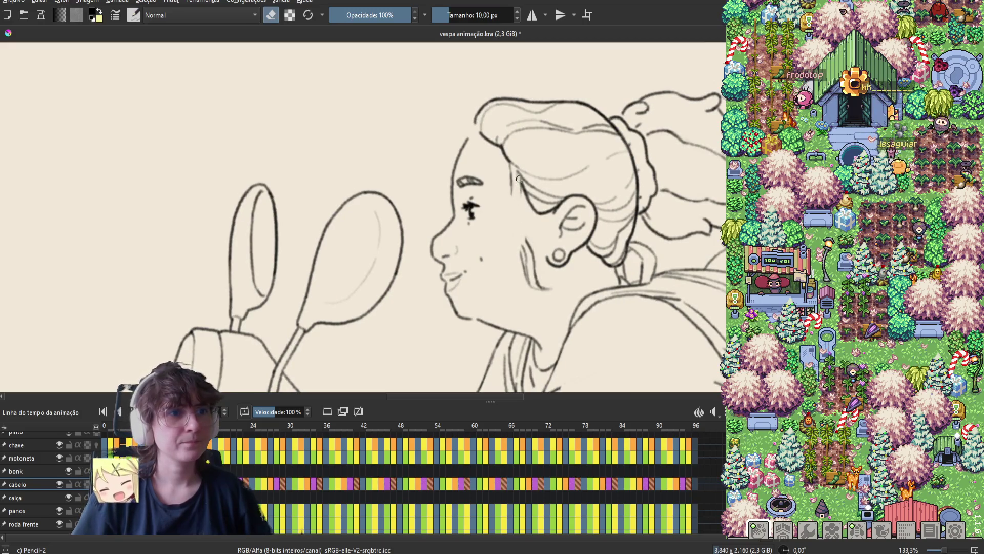
key("e")
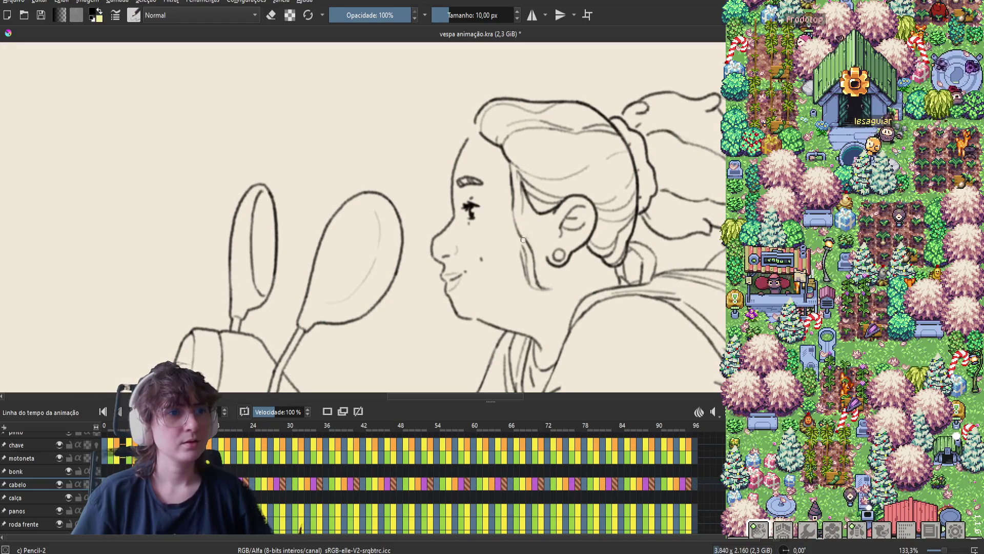
key("e")
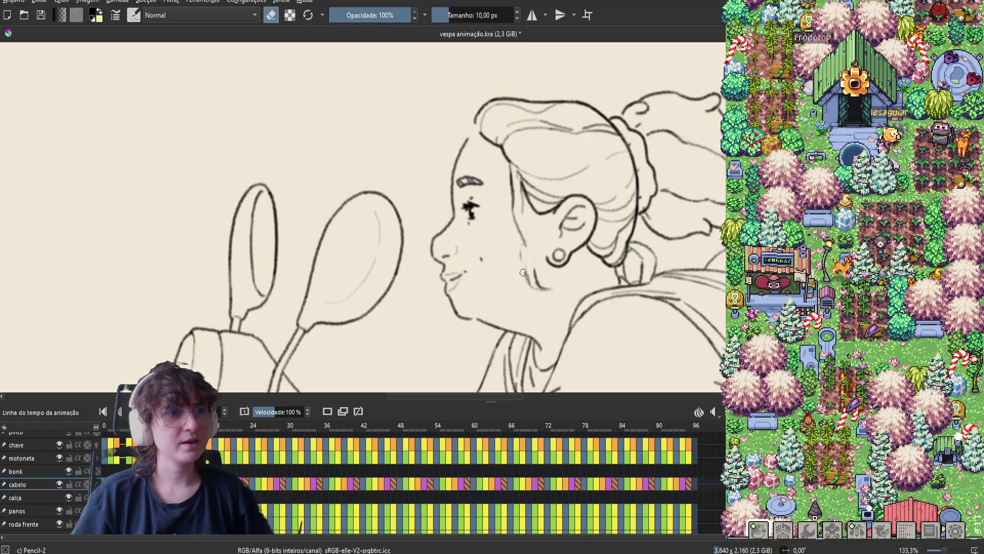
key("e")
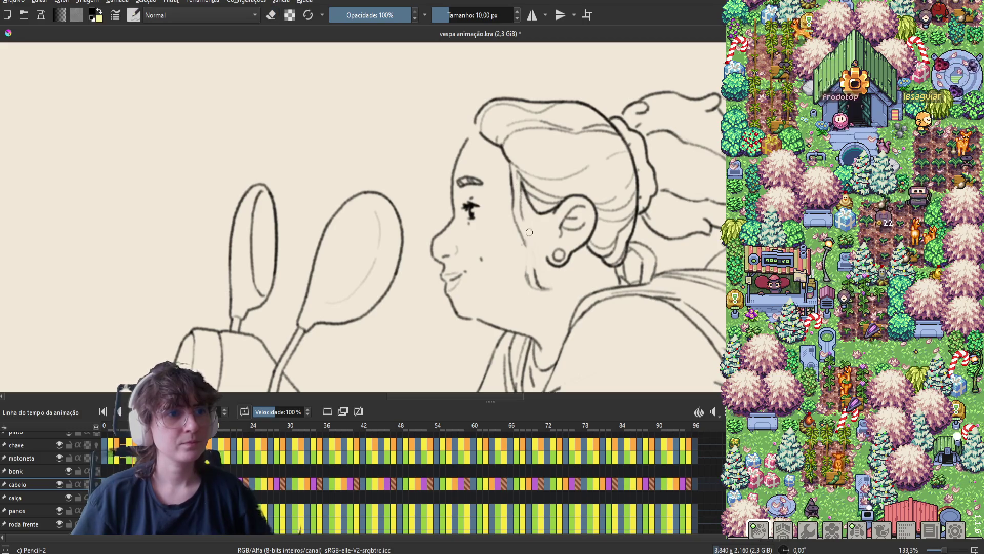
left_click_drag(519, 194, 522, 214)
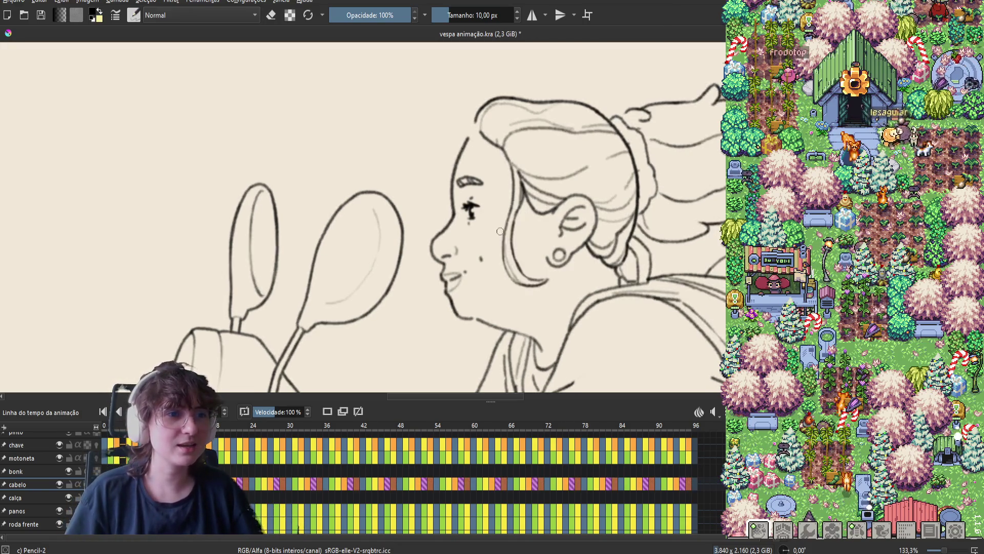
key("e")
left_click_drag(525, 252, 527, 281)
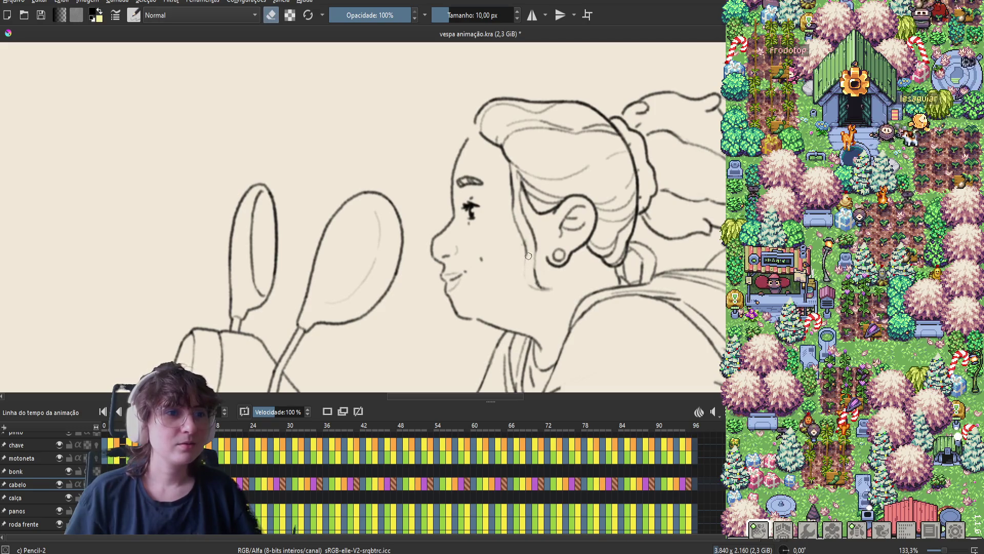
Step: Flip between neighbouring frames to compare the fixed ear and neck lines
key("e")
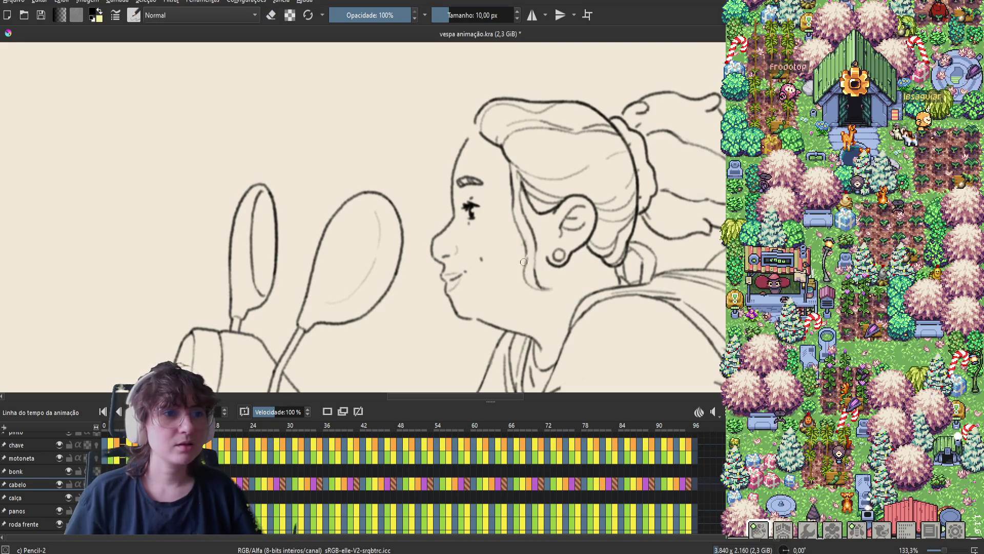
key("e")
key("e")
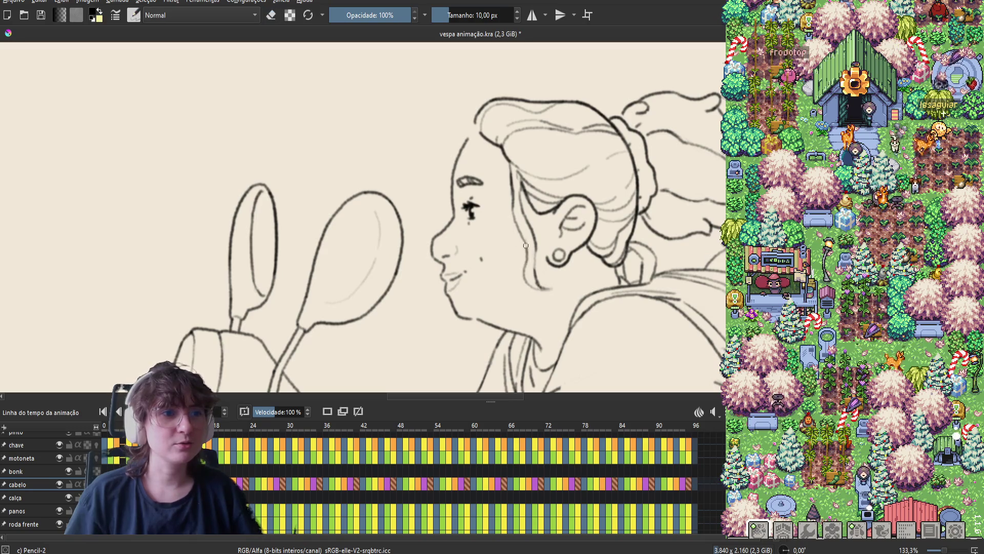
key("e")
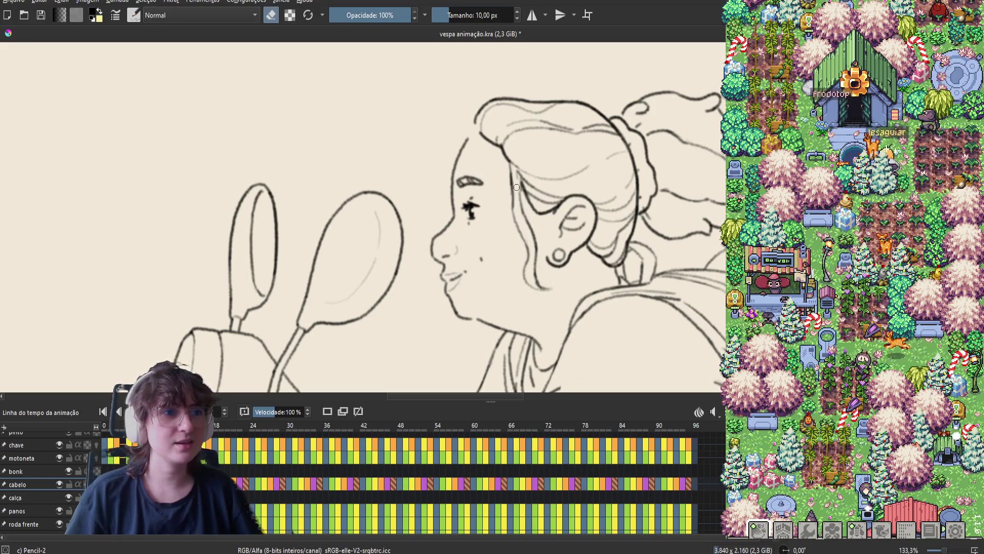
key("e")
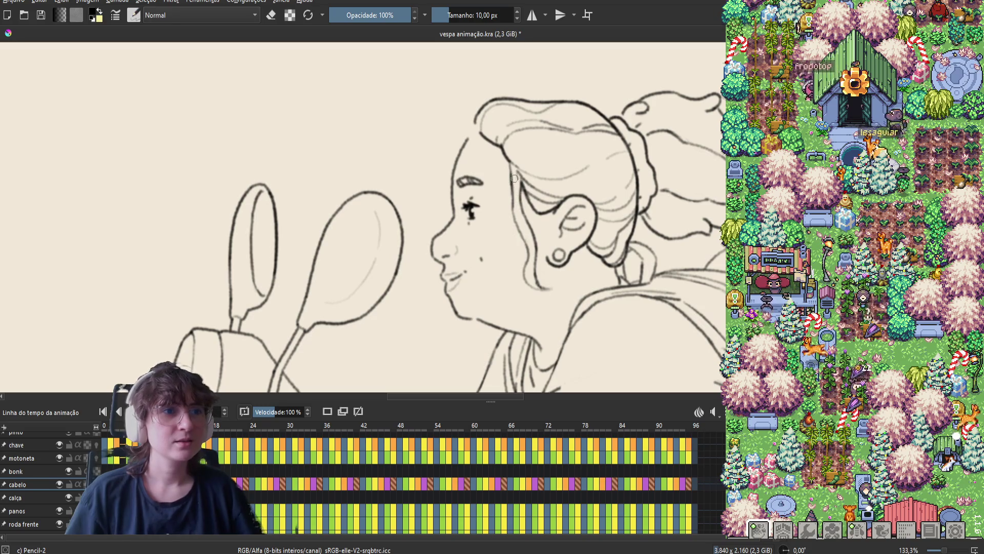
key("Right")
key("Left")
key("Left")
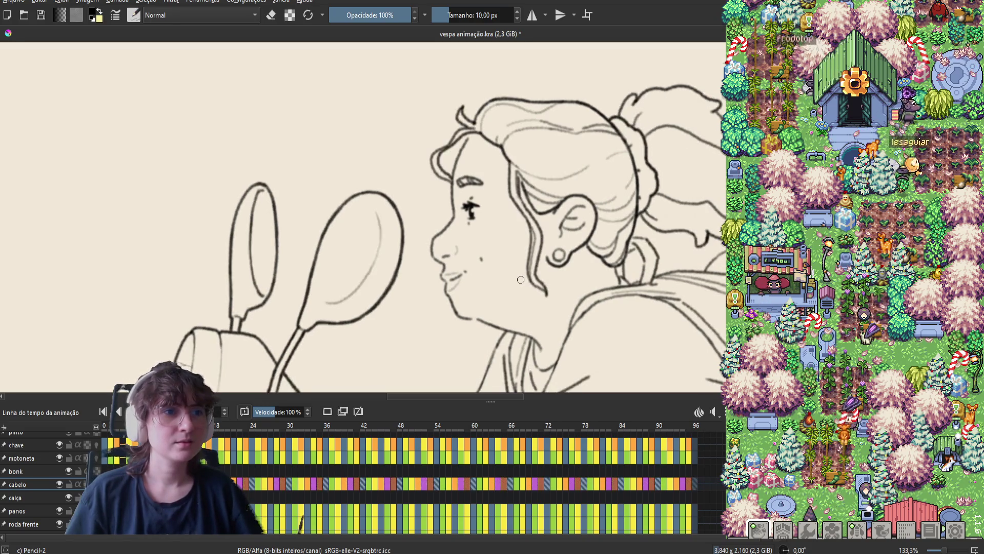
key("Right")
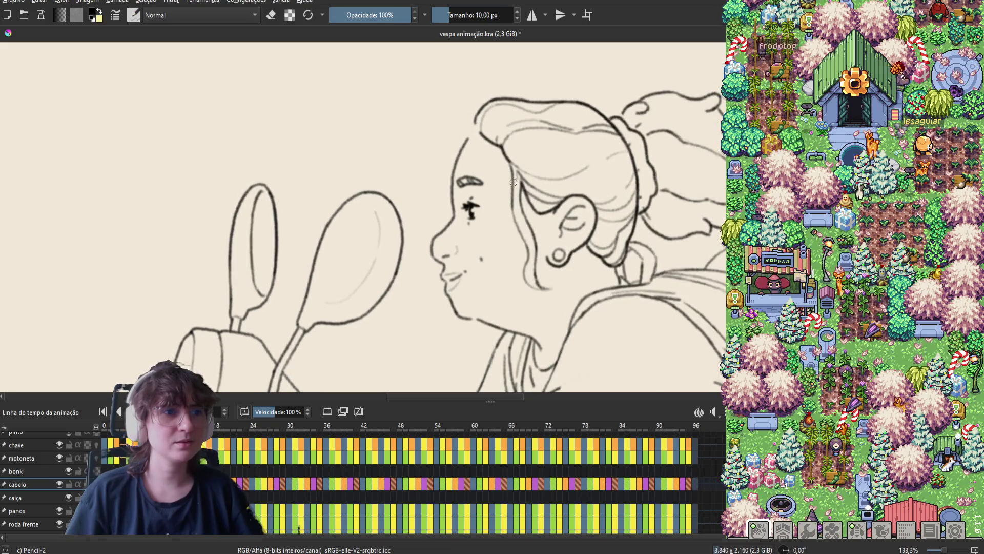
key("e")
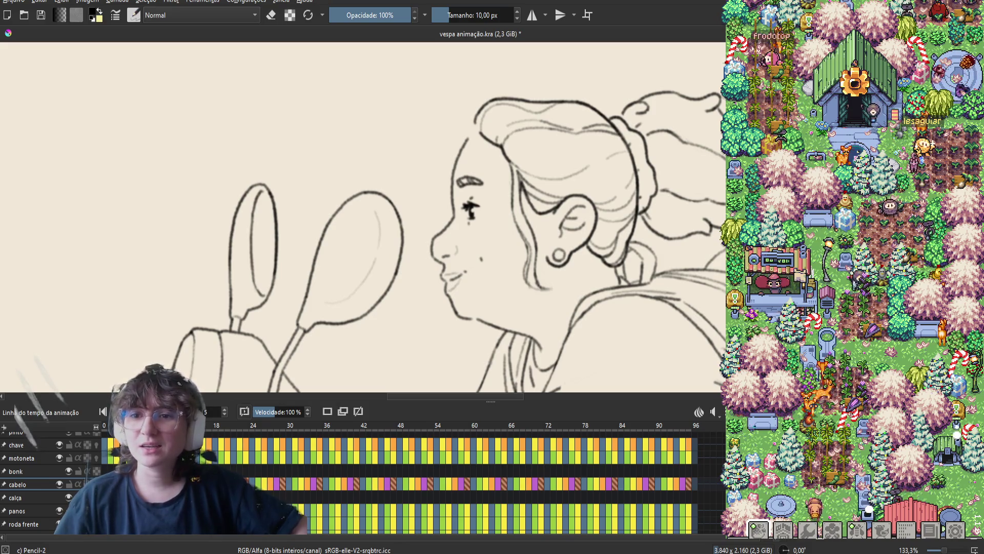
Step: Save the animation, then erase a bit of the neck line on another frame
key("ctrl+s")
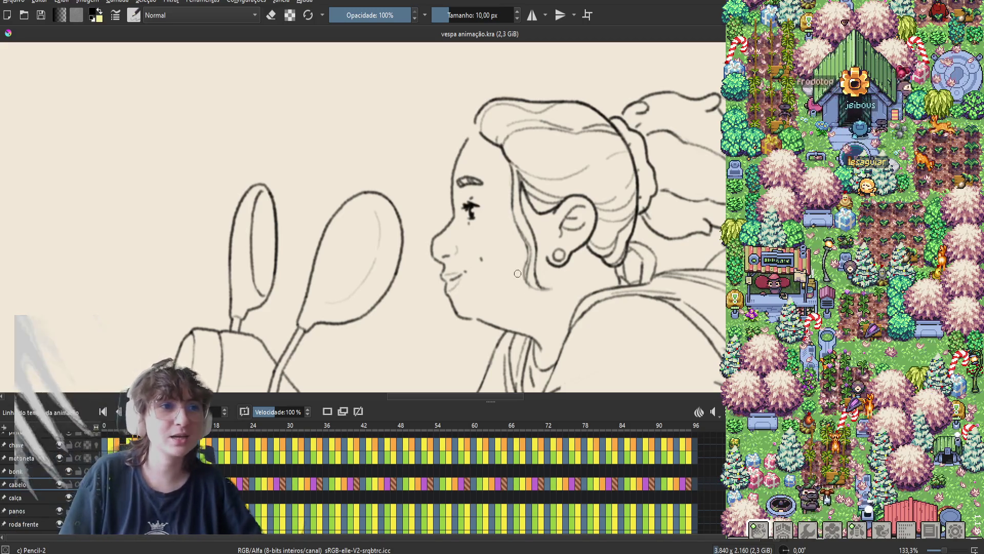
key("period")
key("period")
key("period")
key("period")
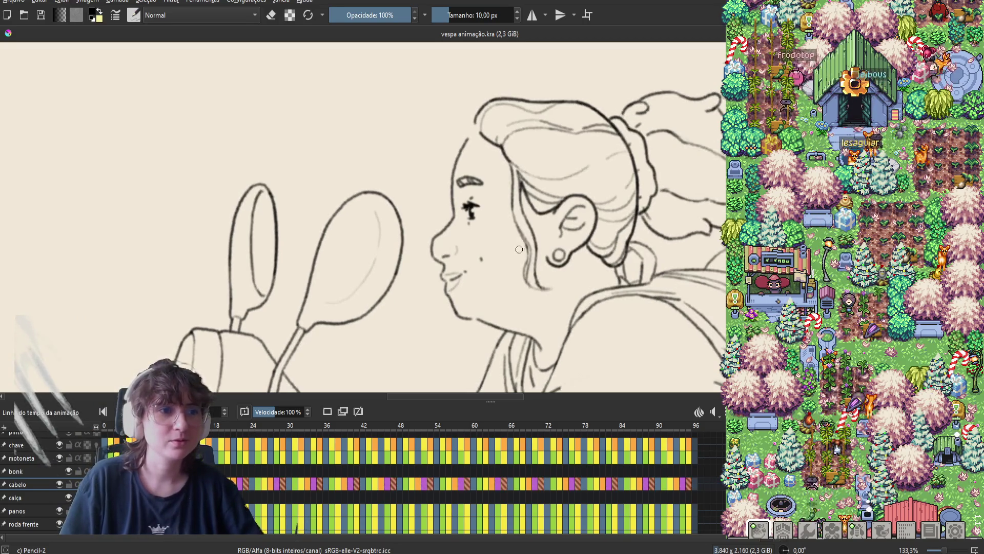
key("e")
left_click_drag(528, 264, 528, 276)
key("e")
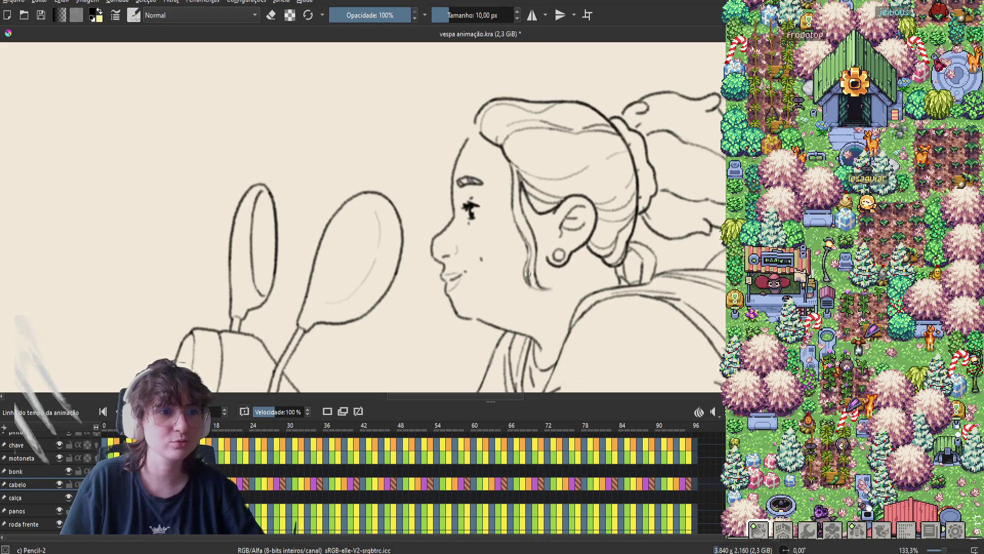
key("e")
key("e")
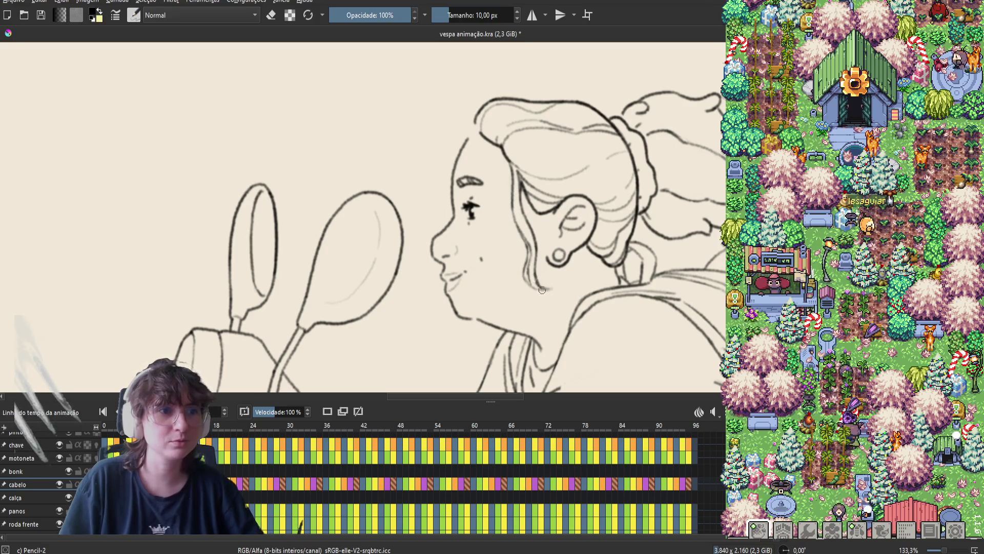
Step: Flip back and forth between neighbouring frames to compare the hair
key("period")
key("period")
key("comma")
key("period")
key("comma")
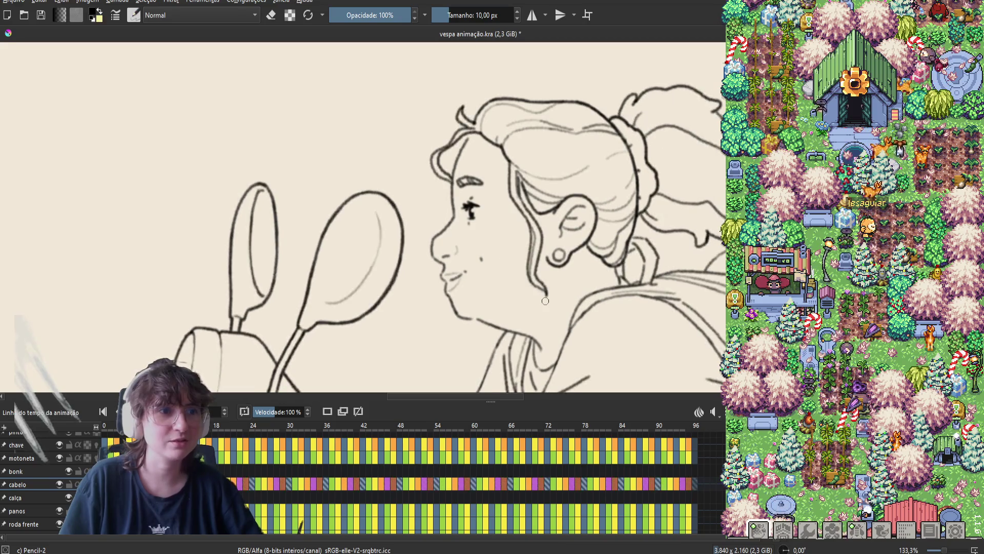
key("period")
key("period")
key("comma")
key("period")
key("period")
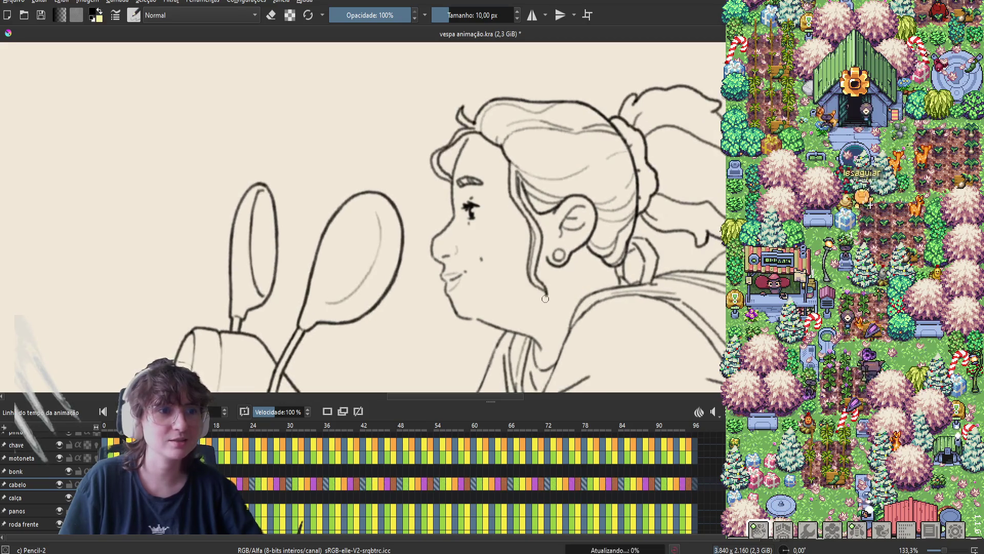
key("period")
key("comma")
key("period")
key("period")
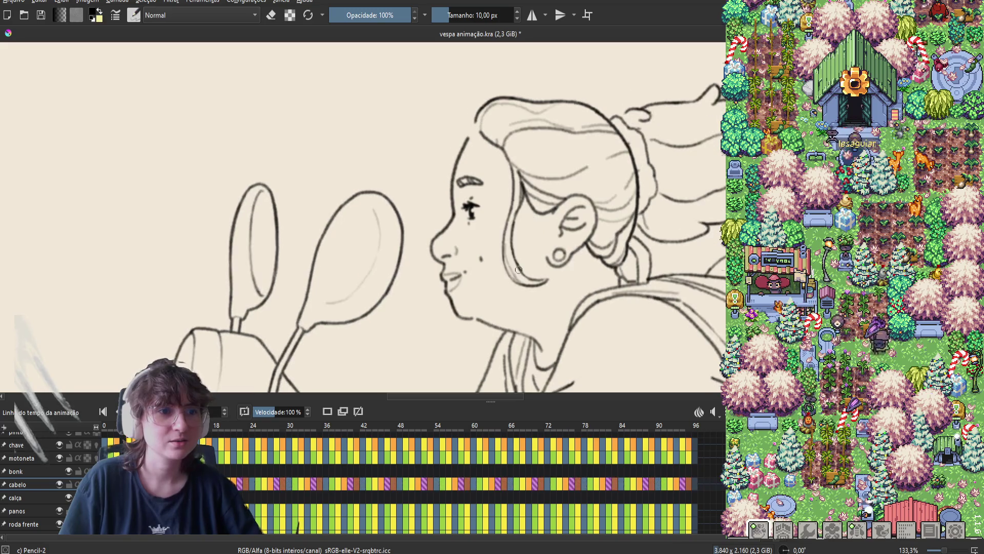
key("period")
Step: Recheck the hair and neck across neighbouring frames, then show onion skins of adjacent frames
key("e")
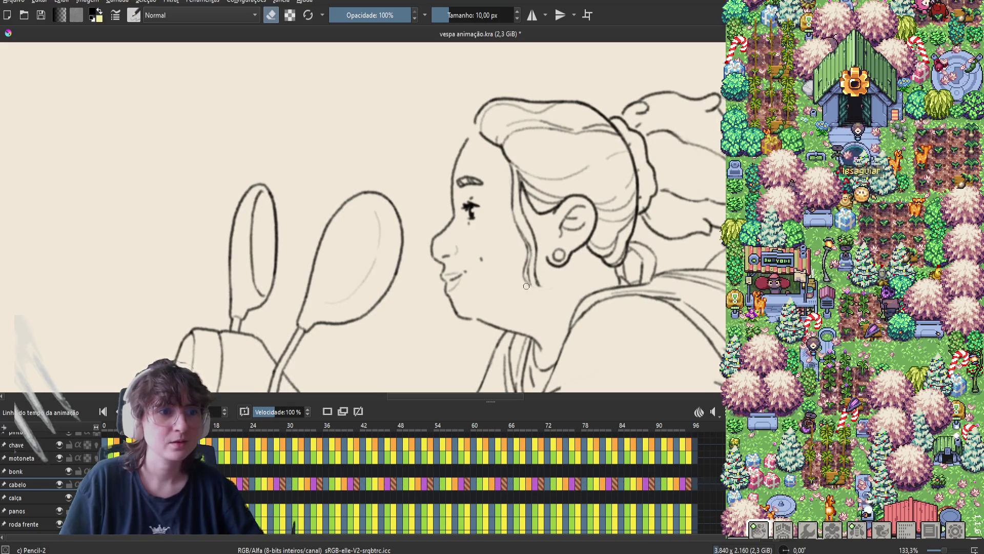
key("e")
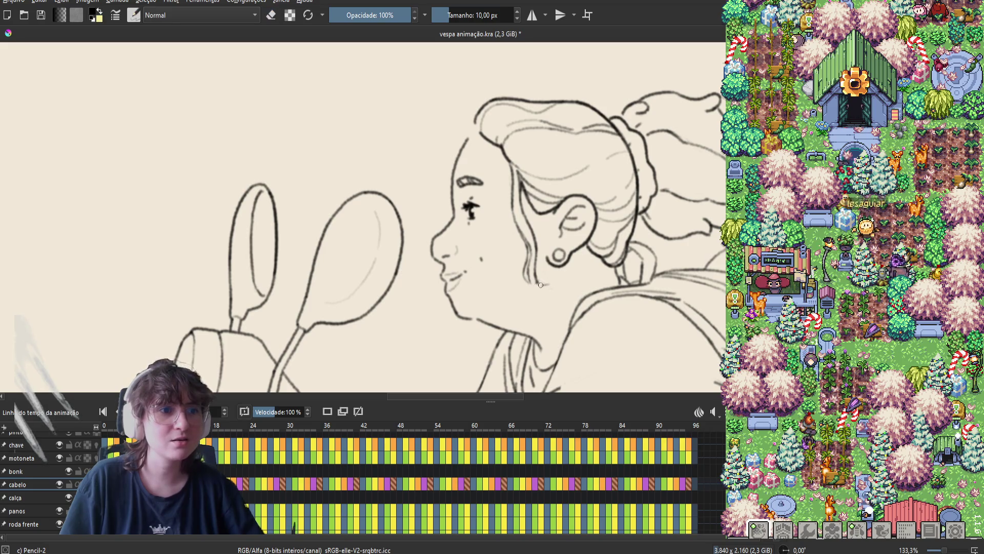
key("period")
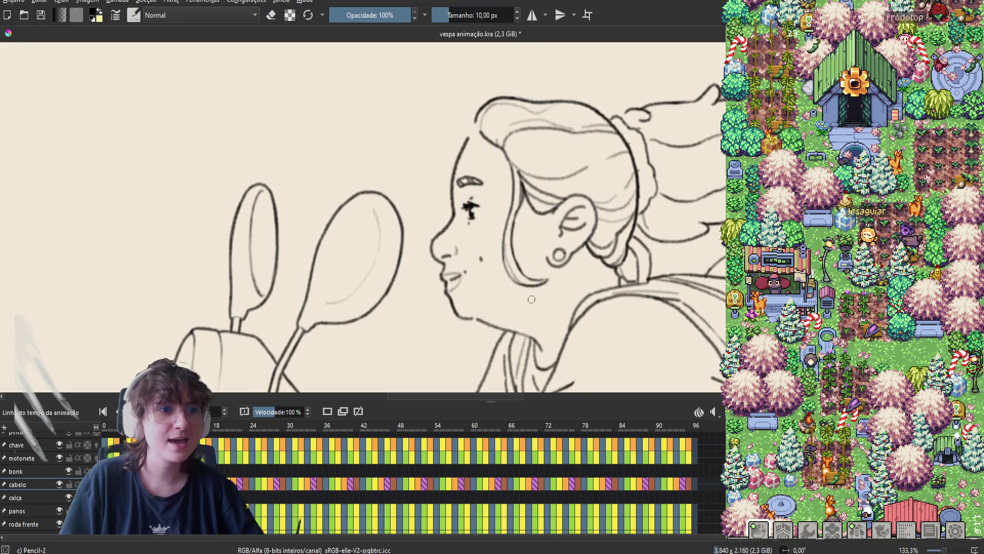
key("comma")
key("period")
key("comma")
key("period")
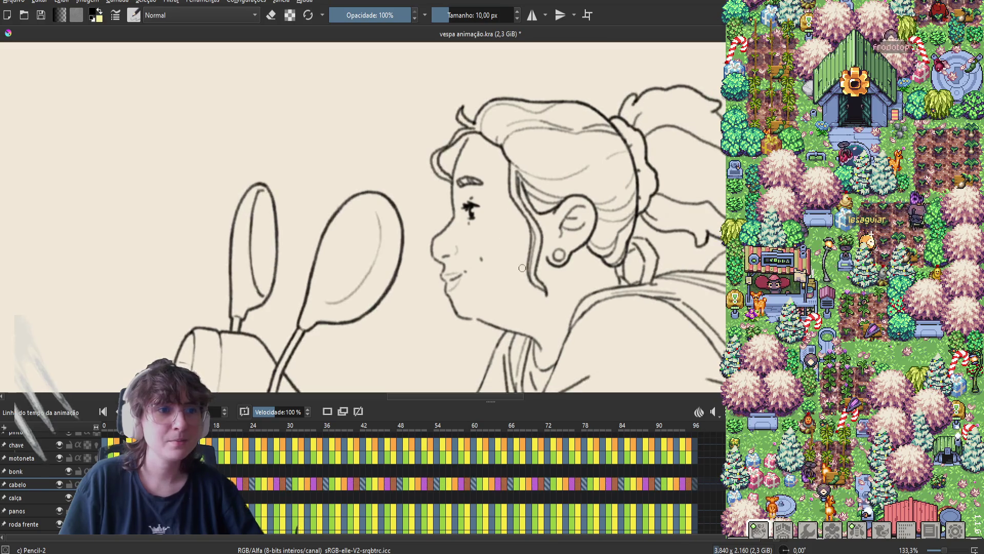
key("comma")
key("e")
key("e")
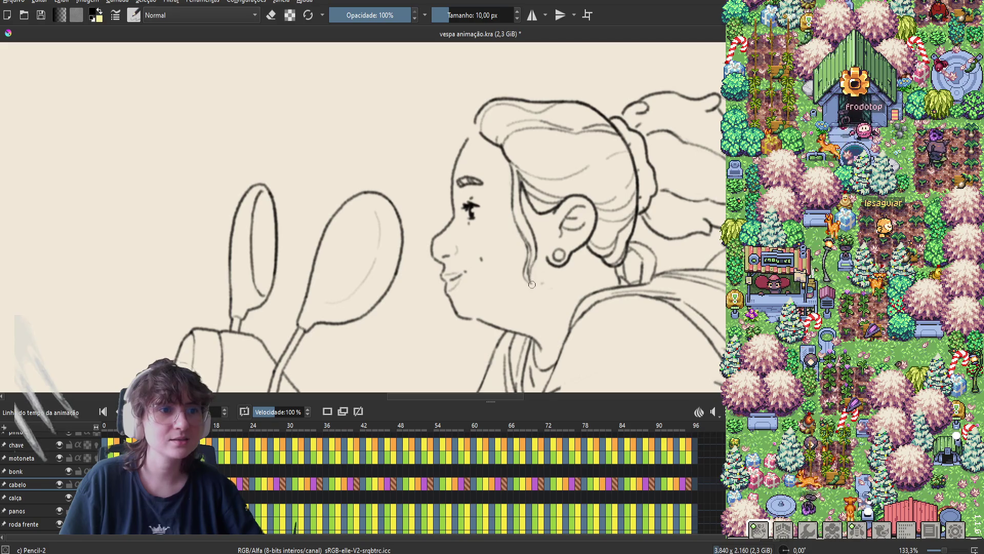
key("period")
key("period")
key("period")
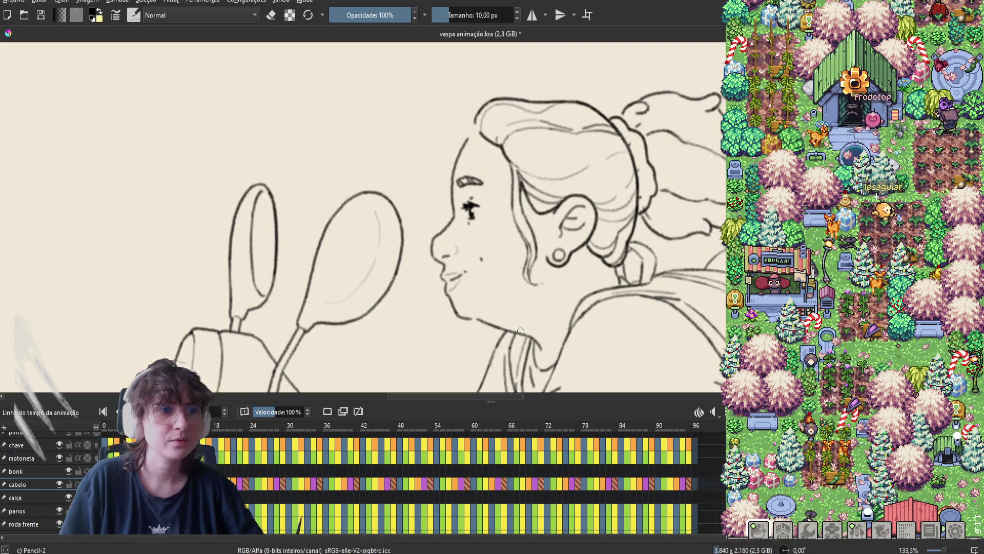
key("period")
key("comma")
key("period")
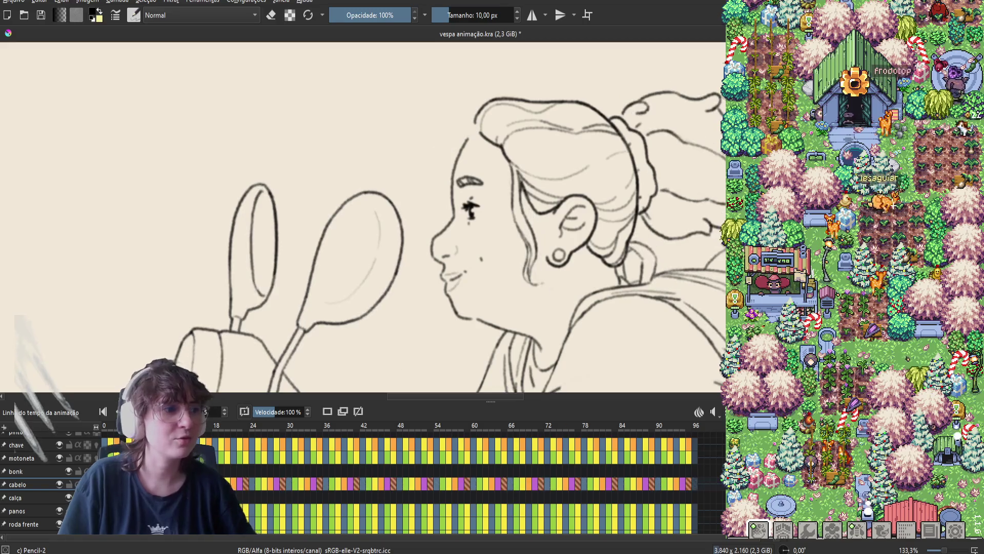
key("e")
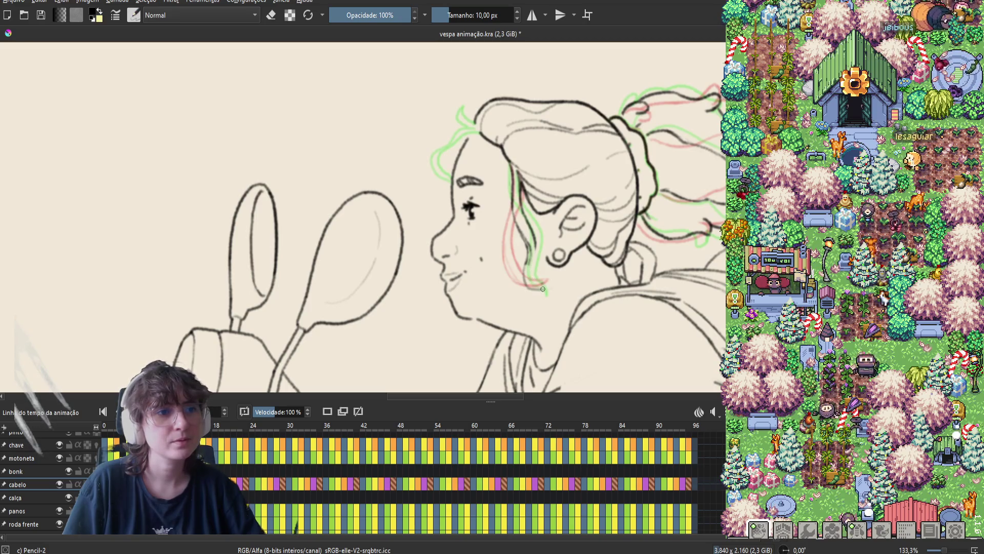
Step: Save, then rework the cheek hair strand on frame 5, alternating pencil and eraser
key("ctrl+s")
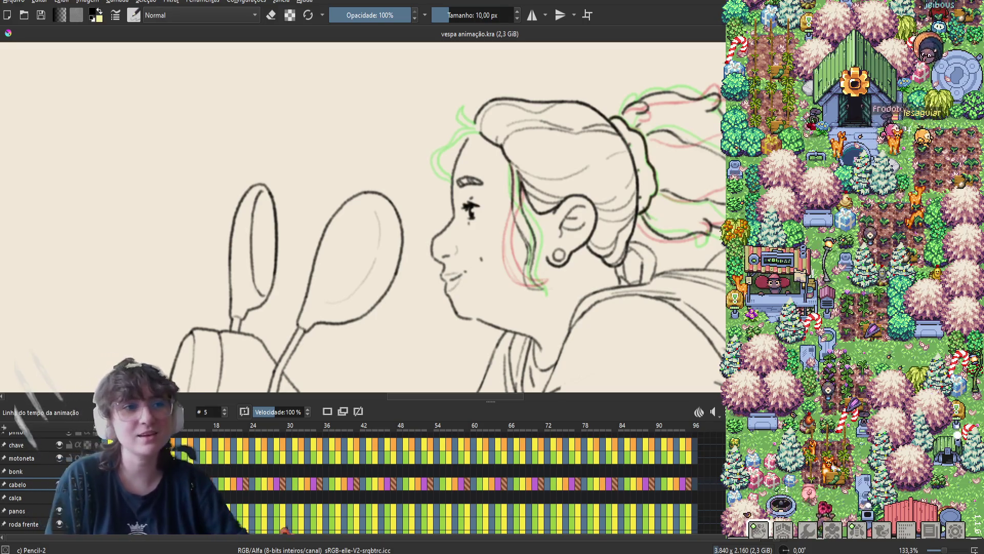
key("e")
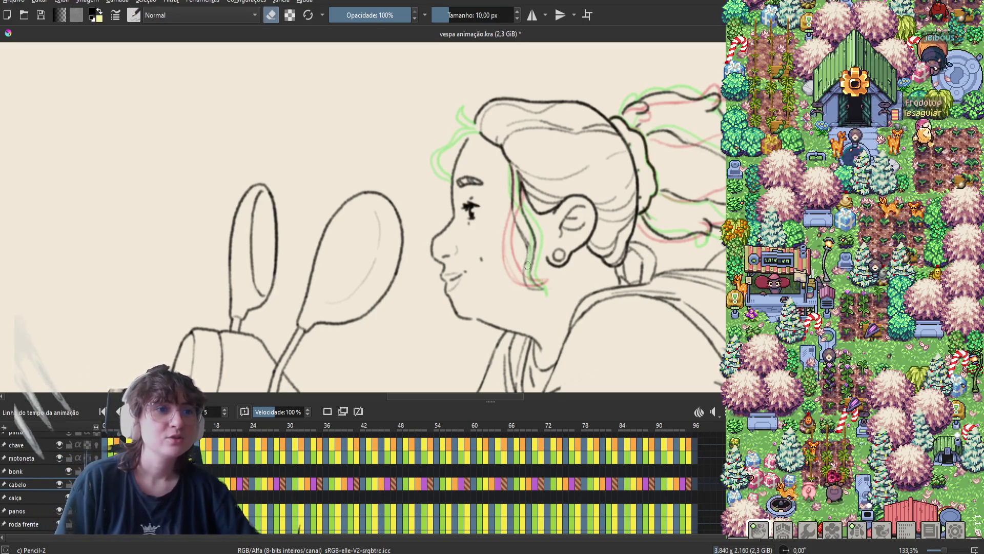
key("e")
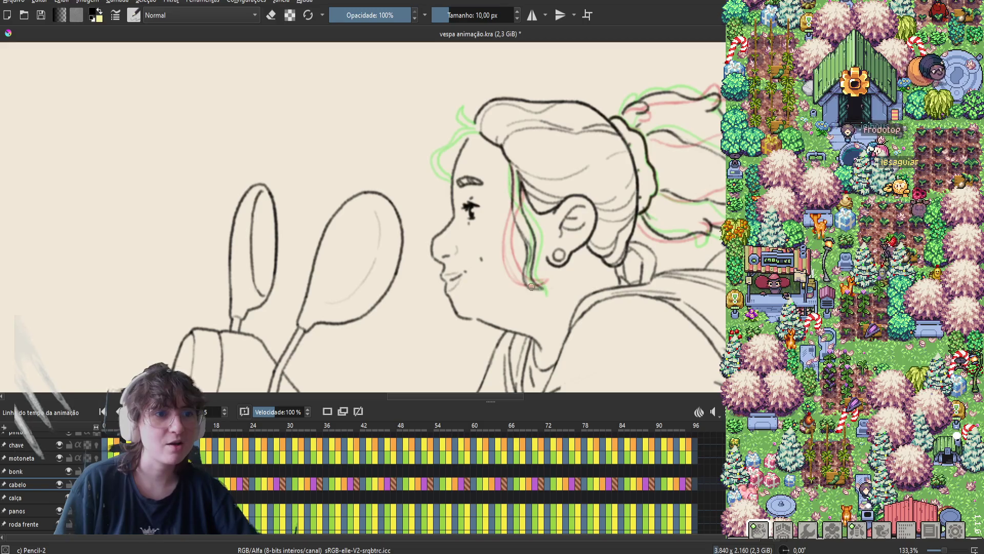
key("e")
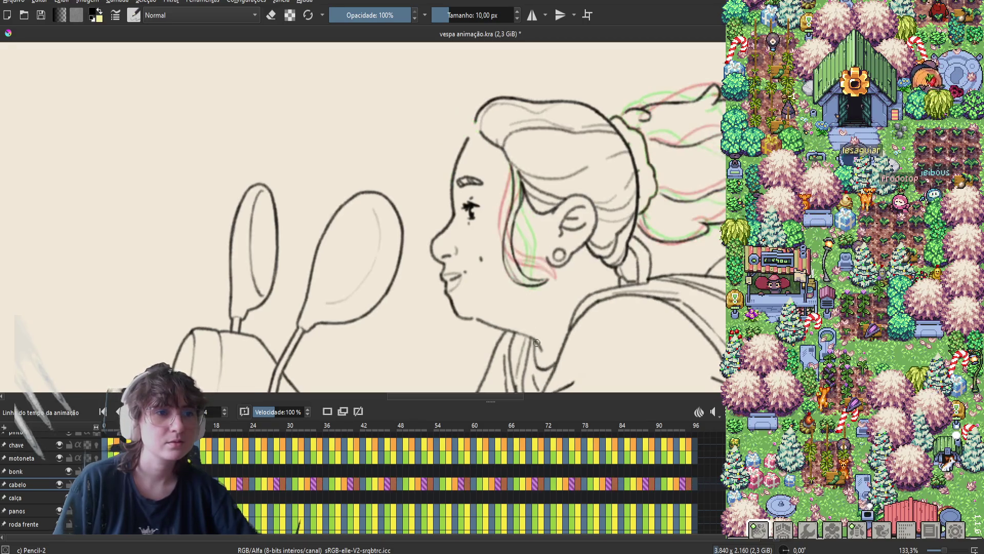
key("Left")
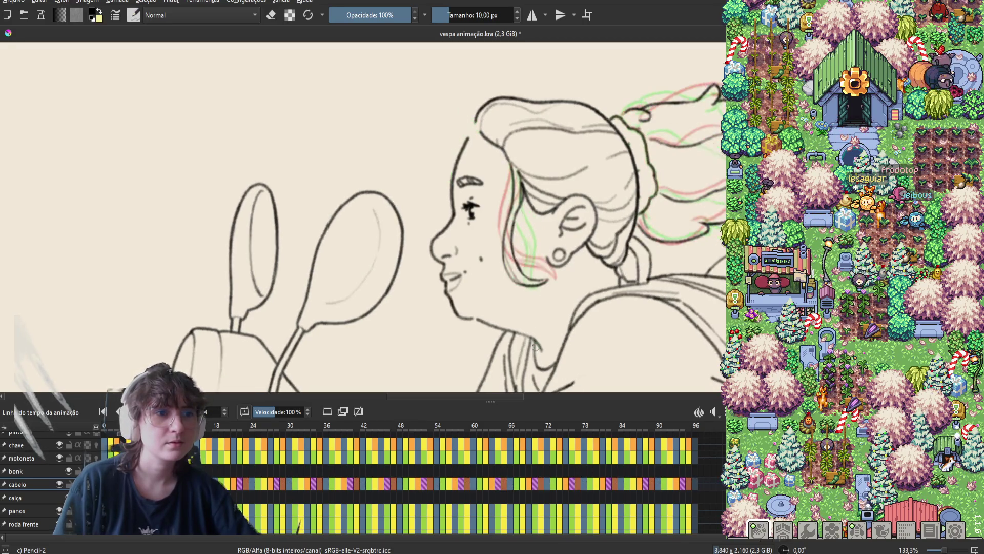
key("Right")
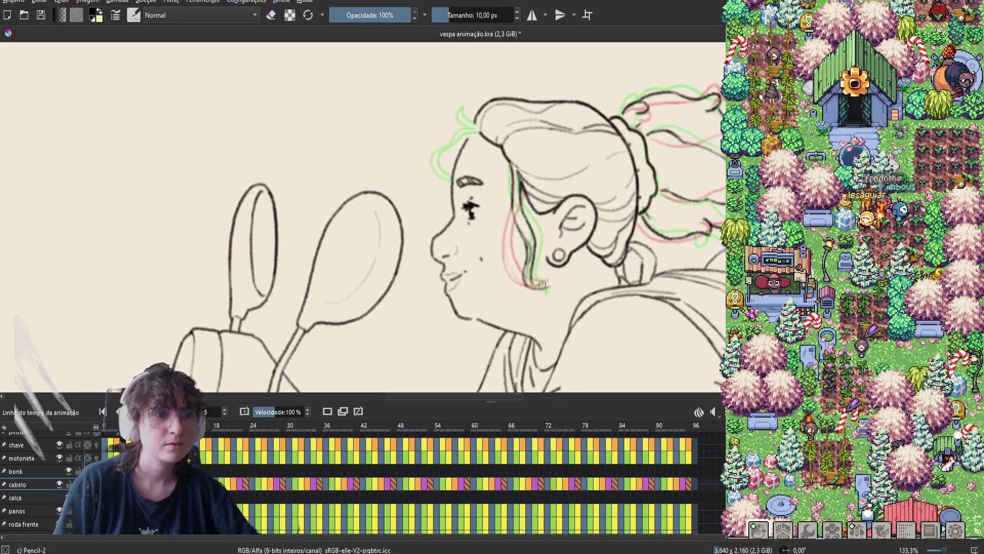
key("e")
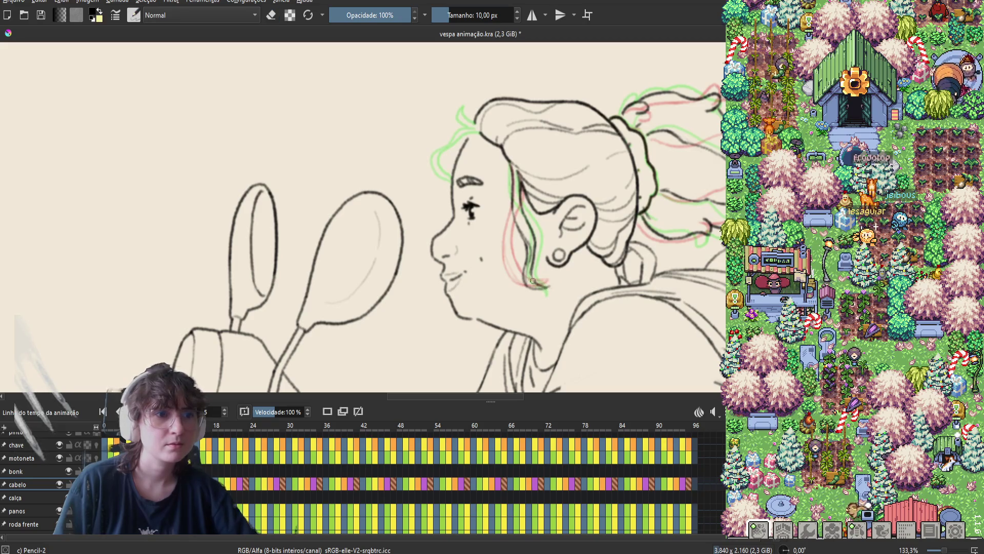
key("e")
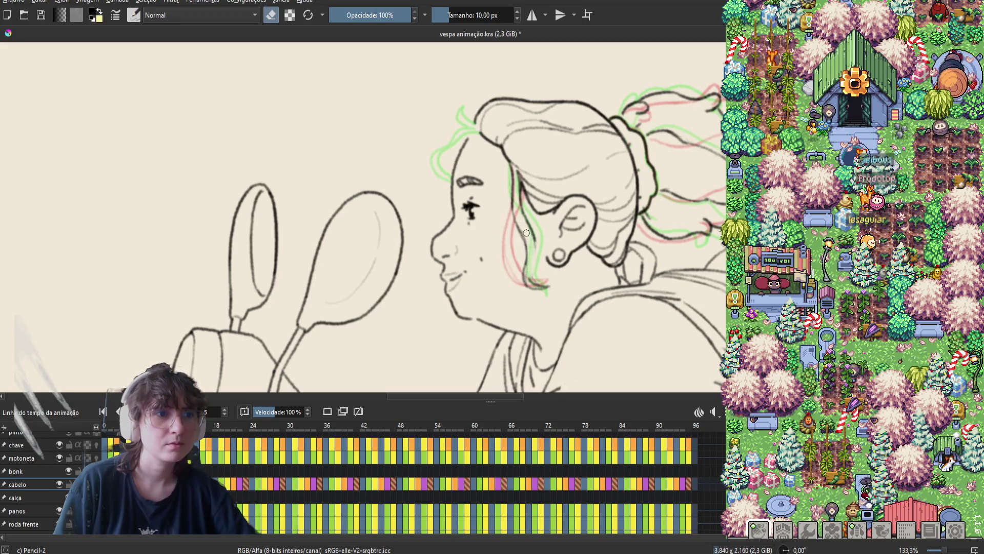
key("e")
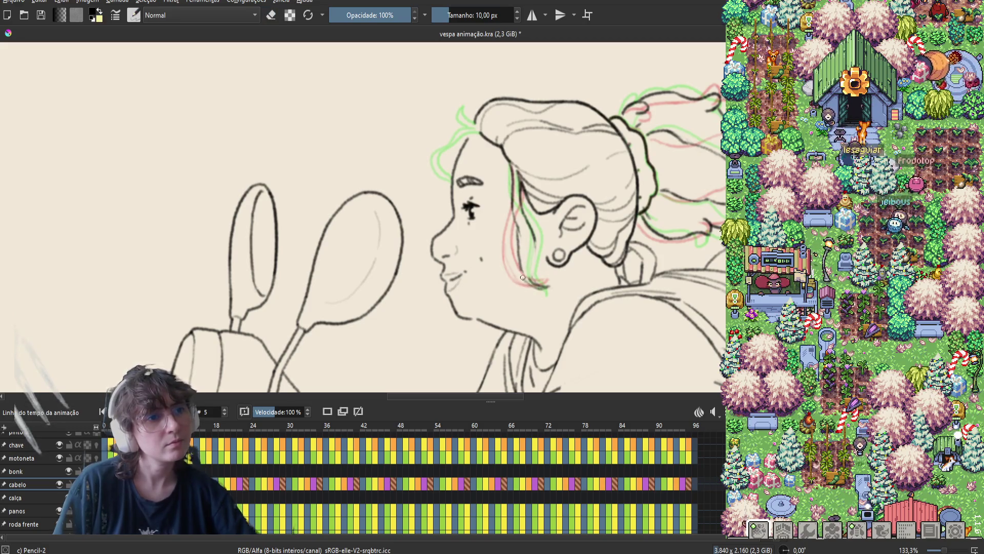
key("e")
key("e")
key("e")
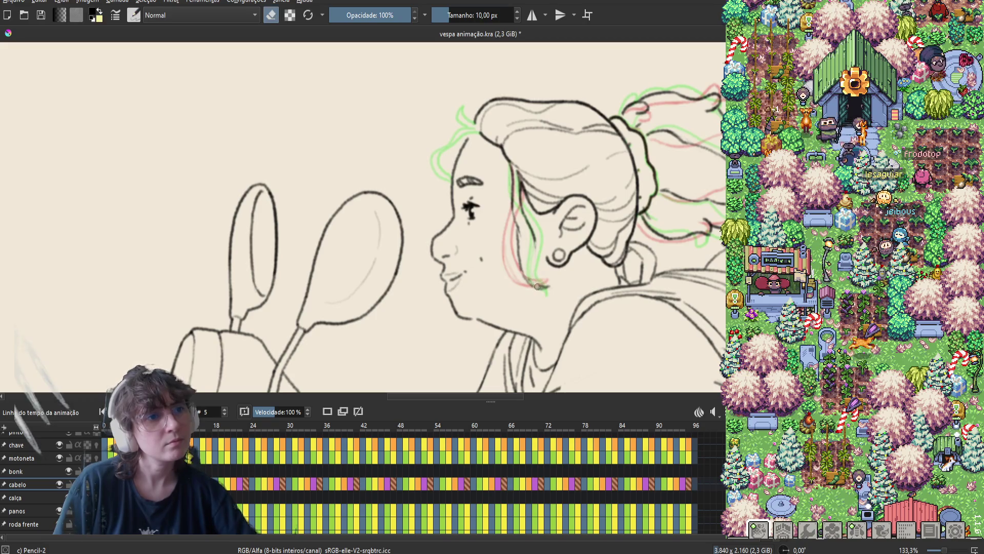
key("e")
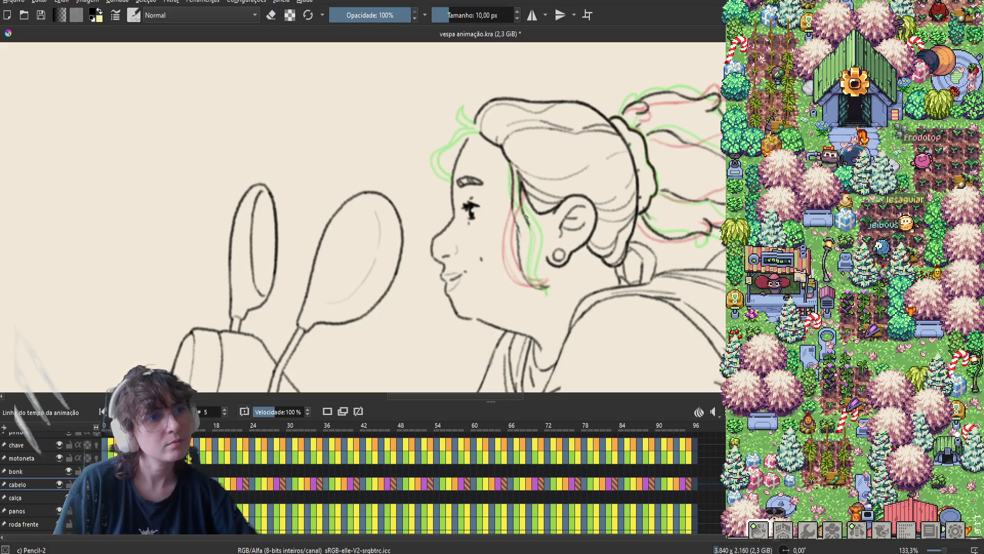
key("e")
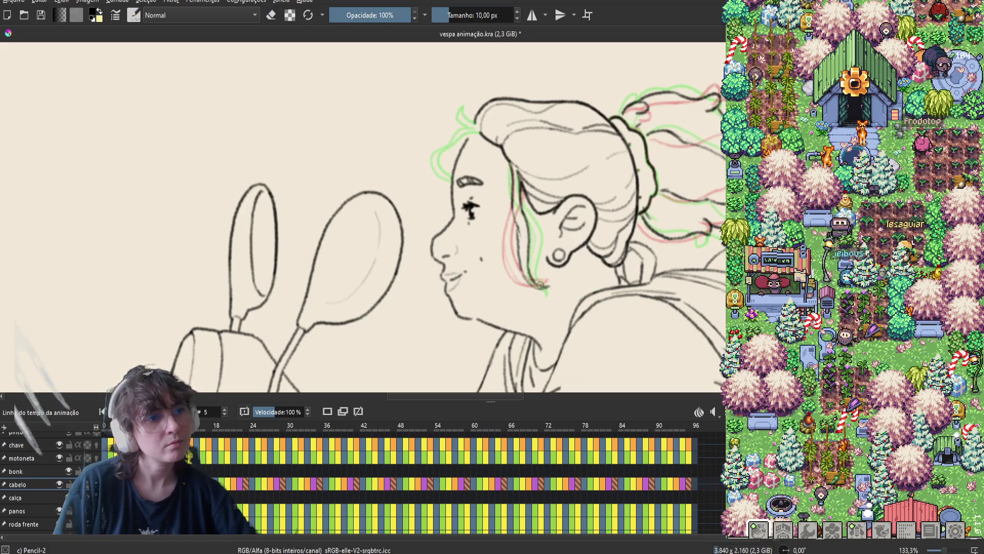
Step: Compare the strand against neighbouring frames, return to frame 5, and save the animation
key("period")
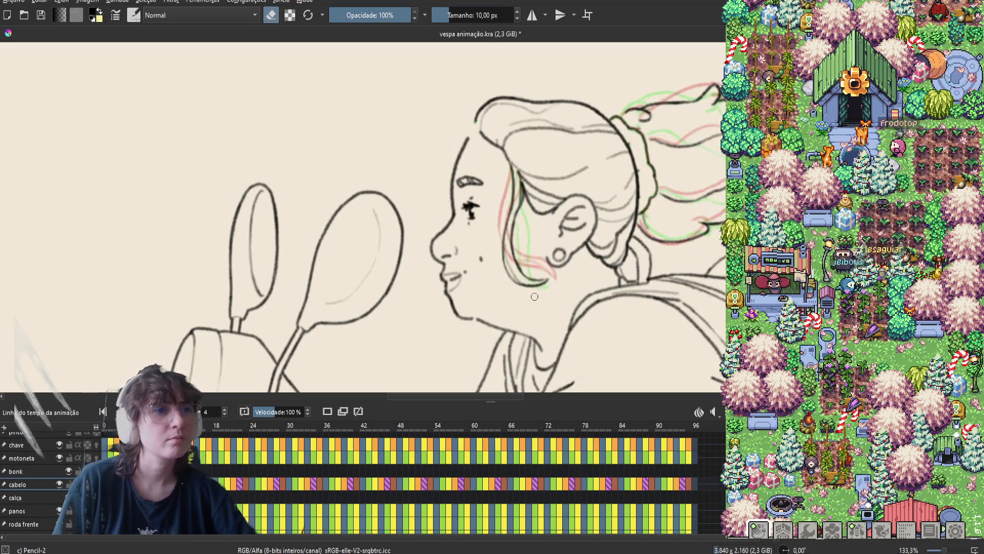
key("comma")
key("period")
key("comma")
key("period")
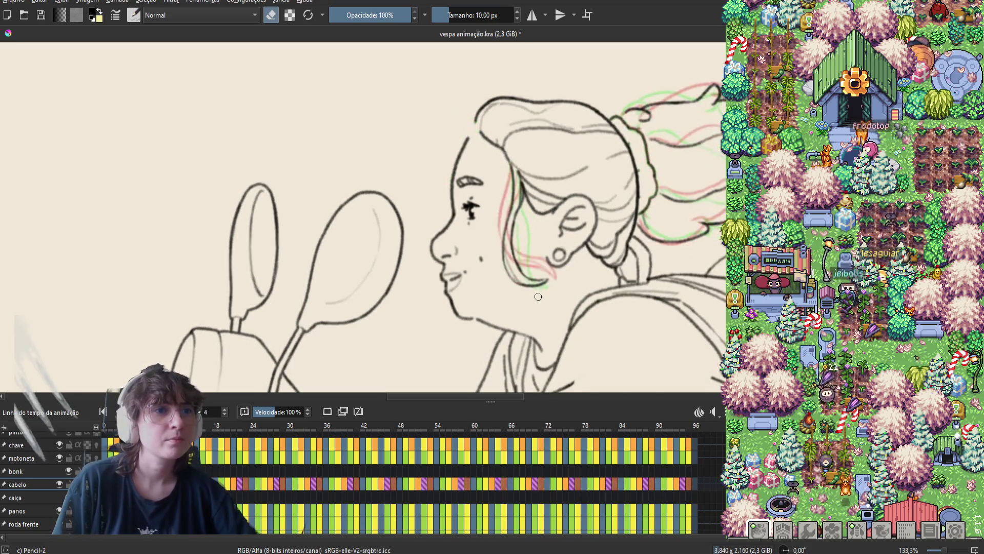
key("comma")
key("comma")
key("period")
key("e")
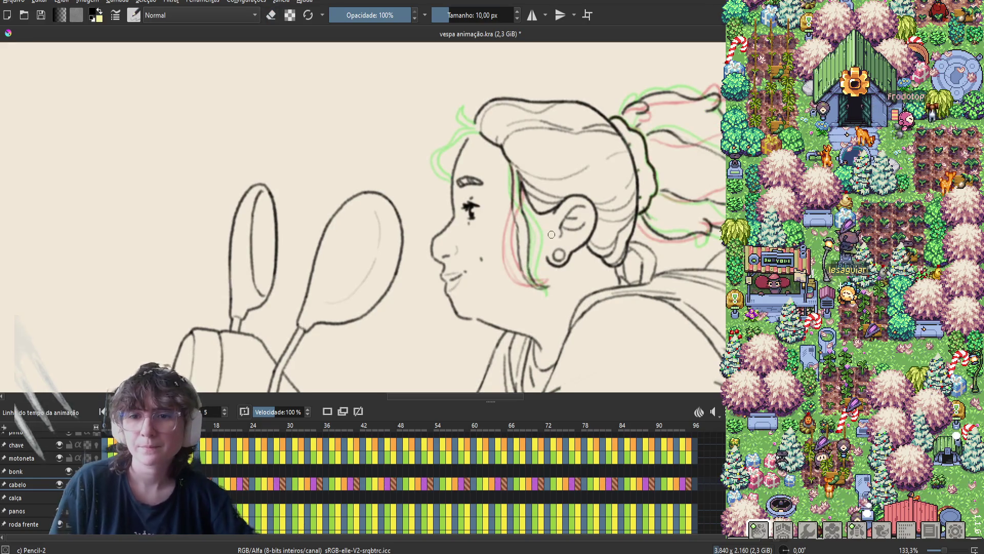
key("ctrl+s")
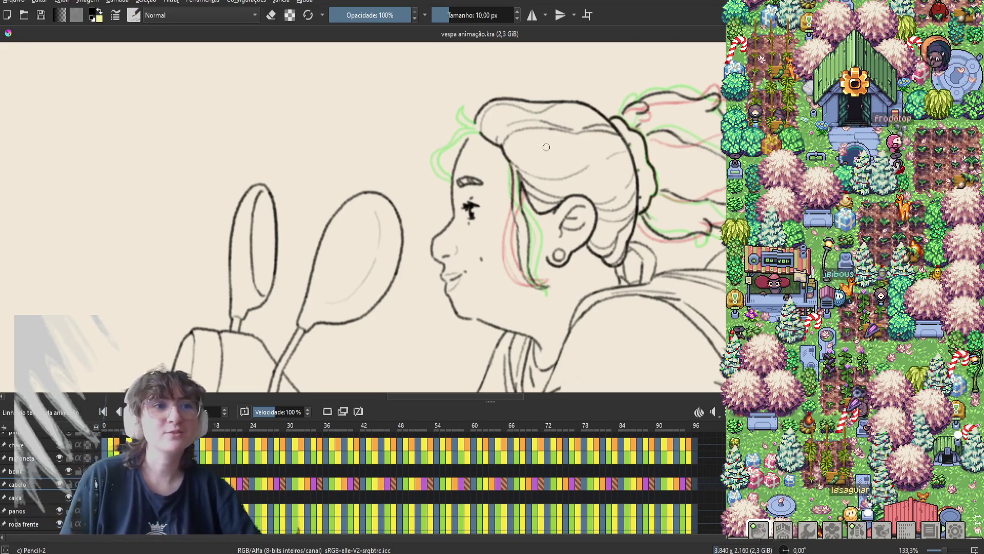
Step: Redraw the hair line near the ear on frame 5, switching between pencil and eraser to correct it
left_click_drag(525, 215, 523, 209)
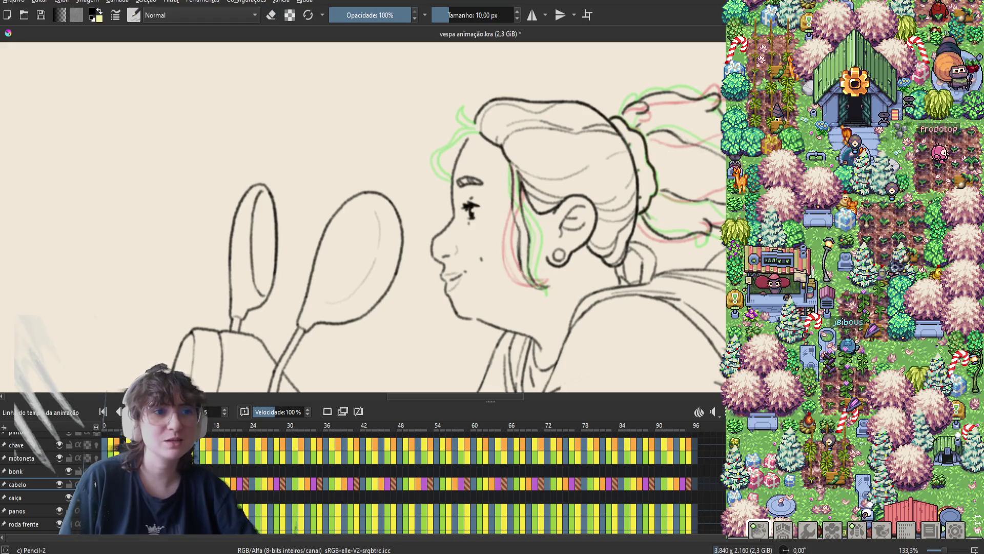
key("e")
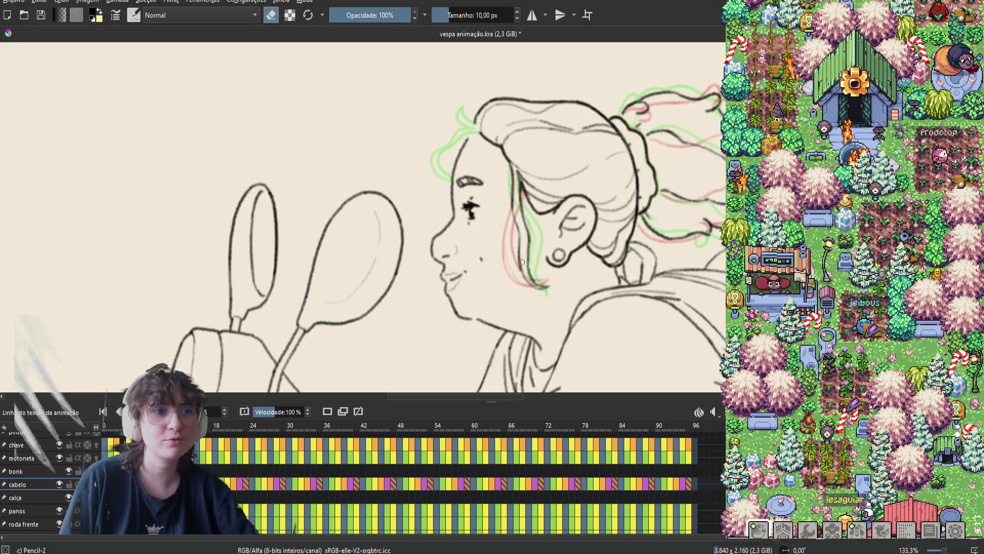
key("e")
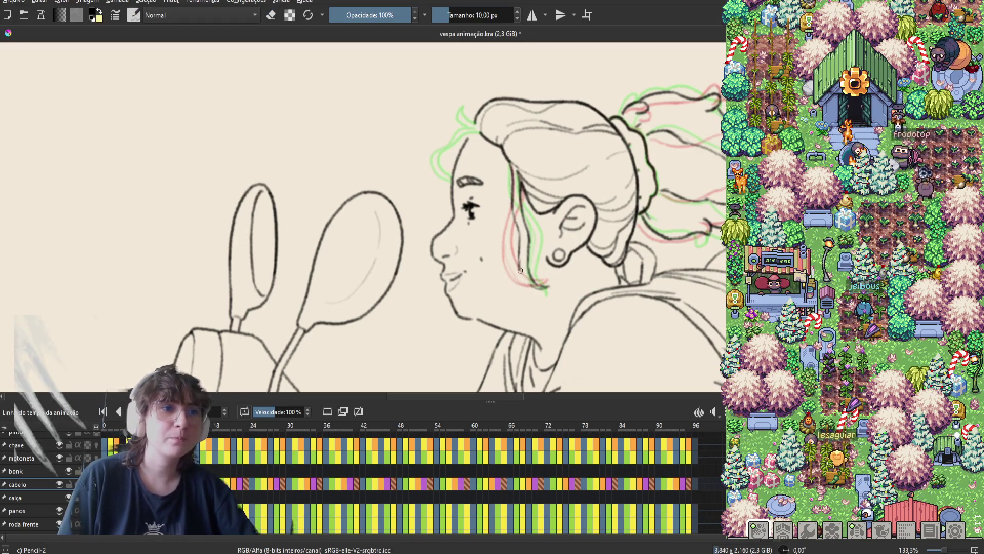
key("e")
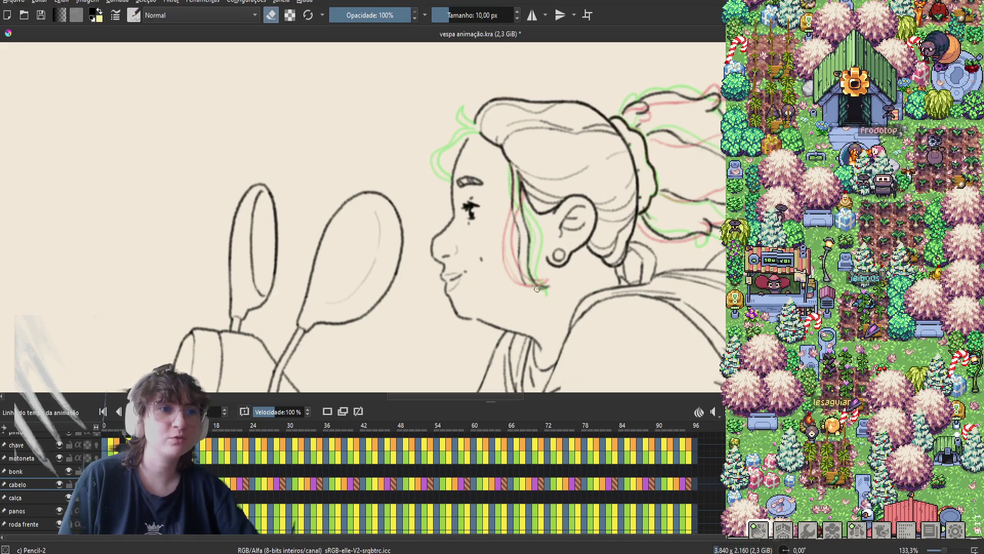
key("e")
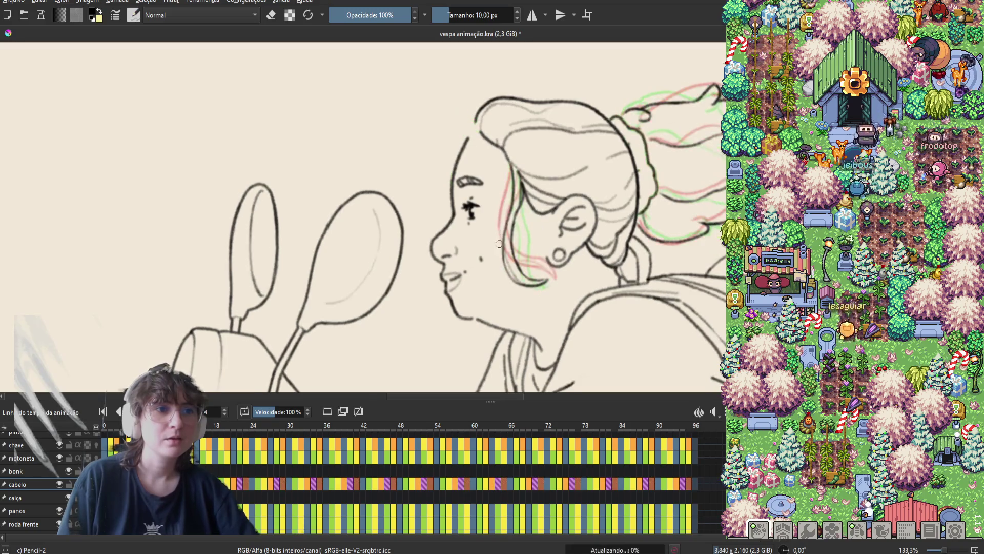
key("e")
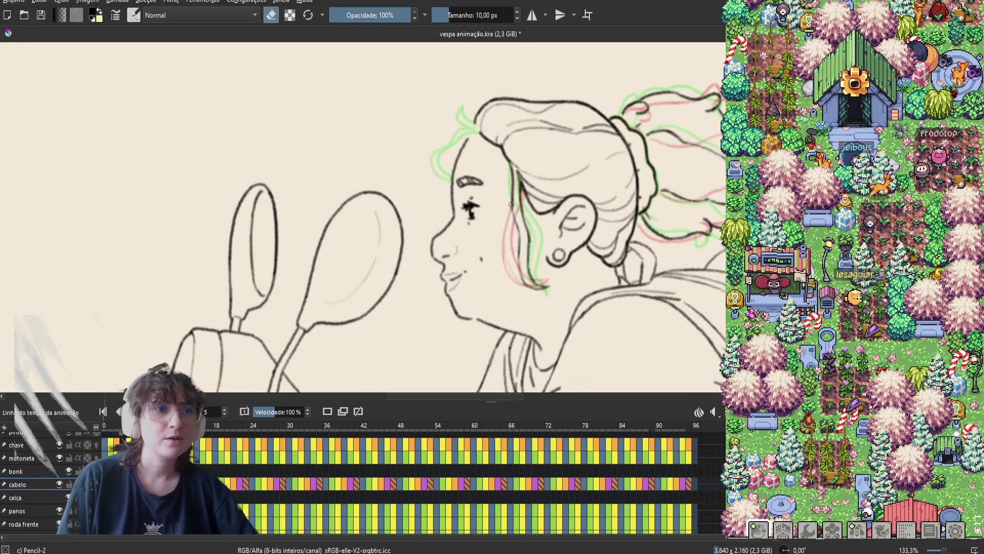
key("e")
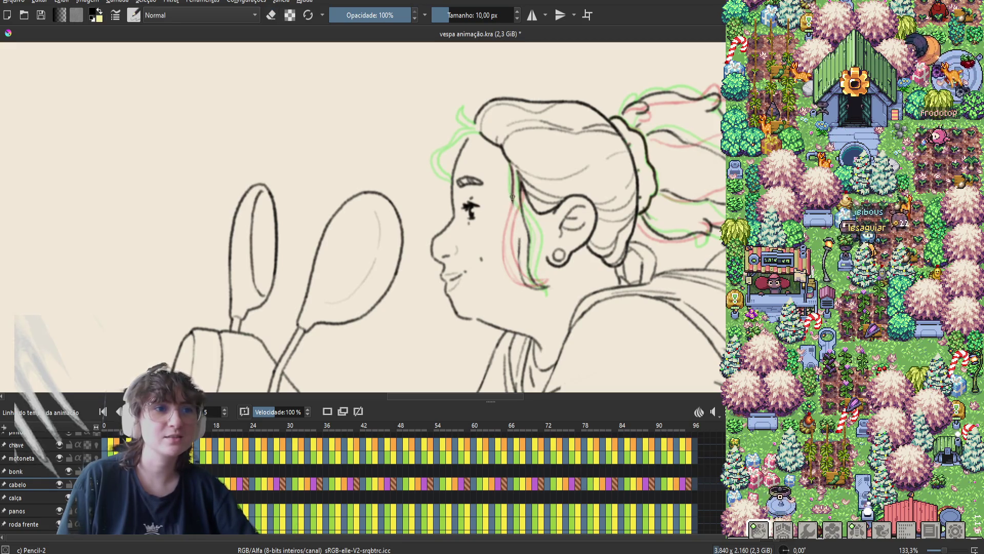
key("e")
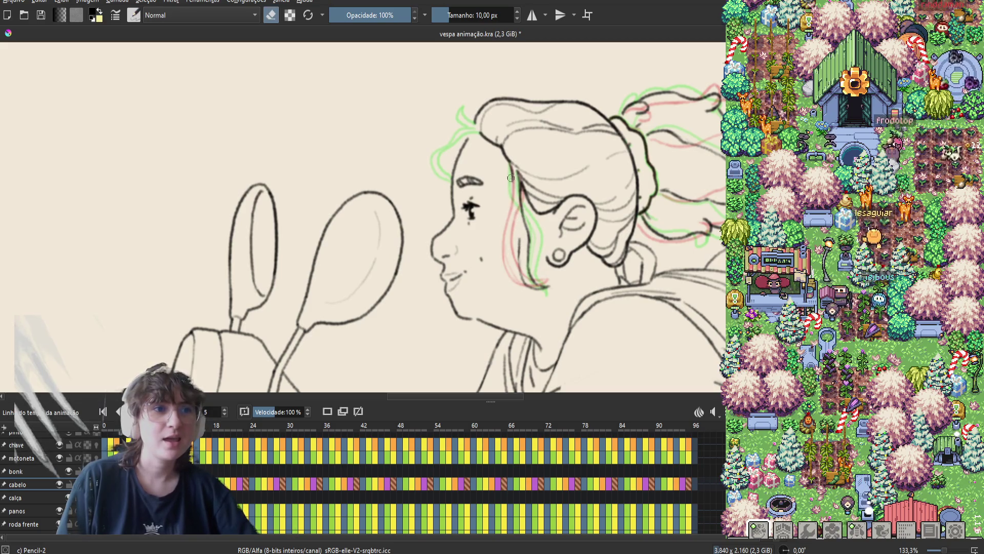
key("e")
key("e")
key("e")
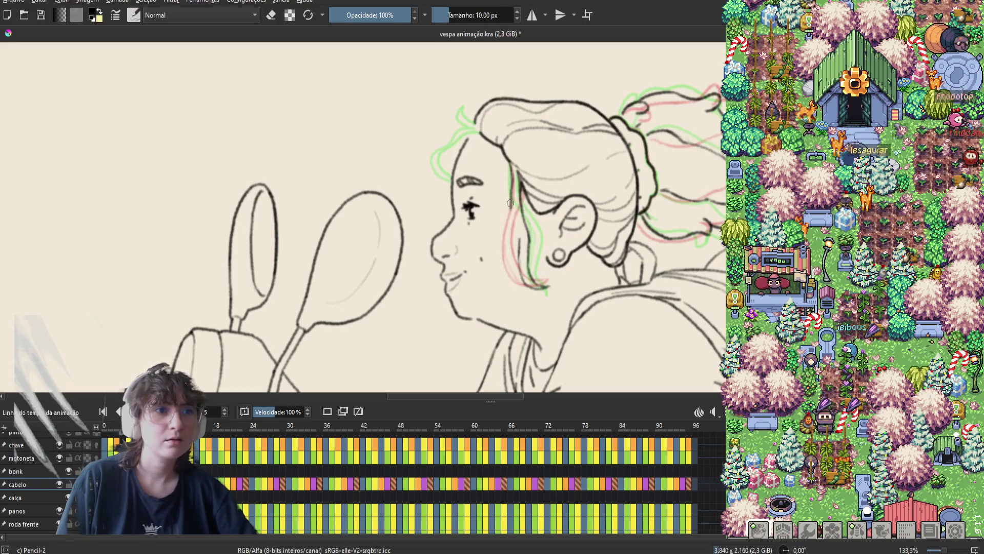
key("e")
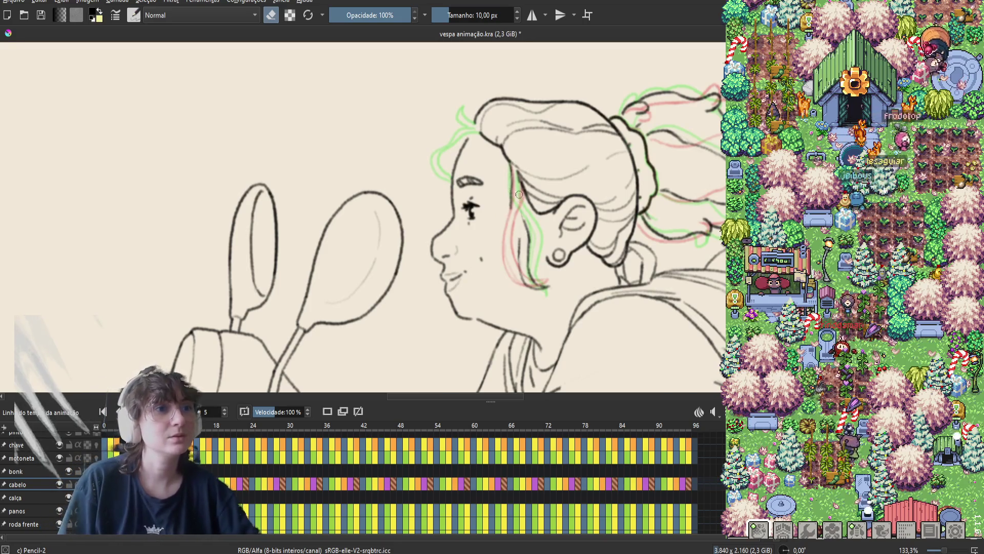
Step: Draw a dark pencil stroke down the edge of the hair strand beside the cheek
key("m")
key("m")
key("e")
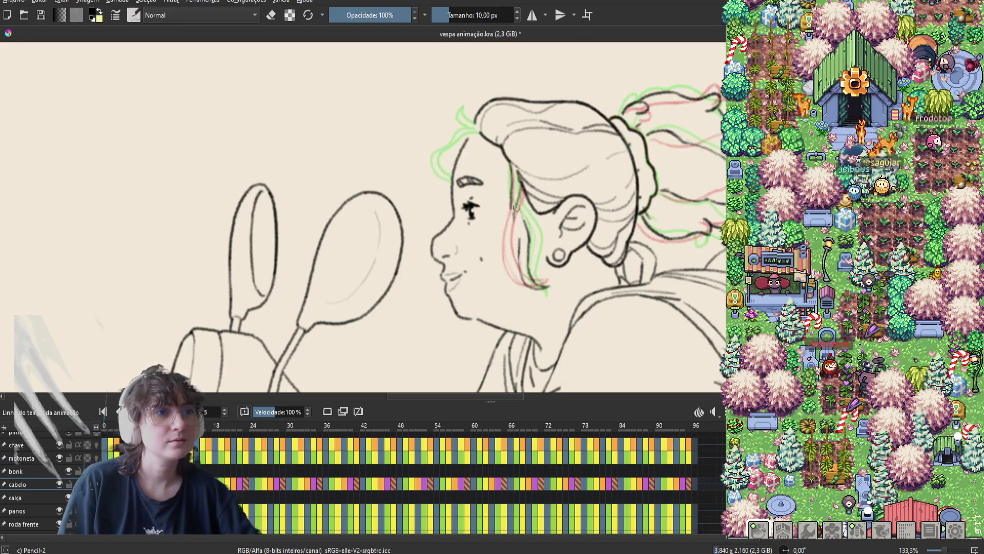
key("e")
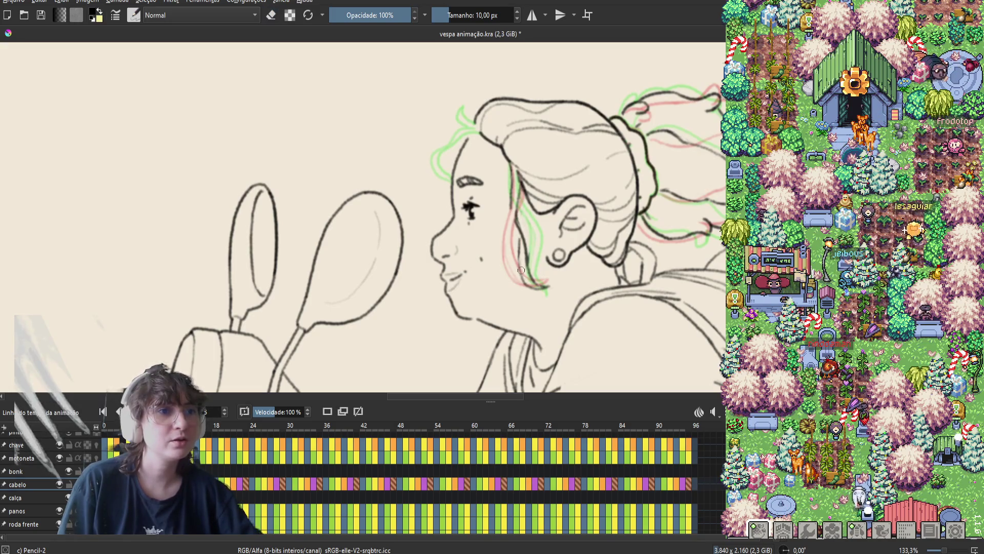
key("e")
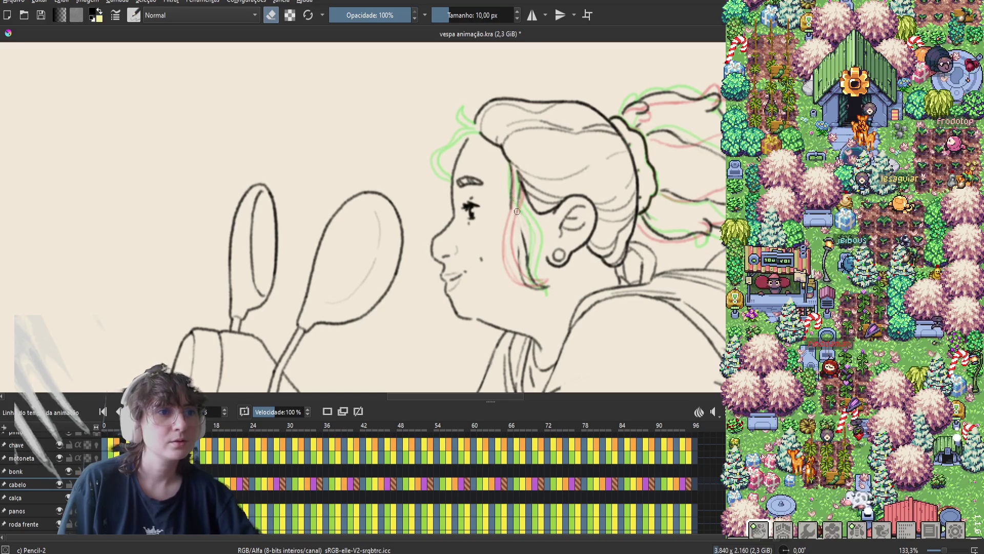
left_click_drag(518, 218, 526, 260)
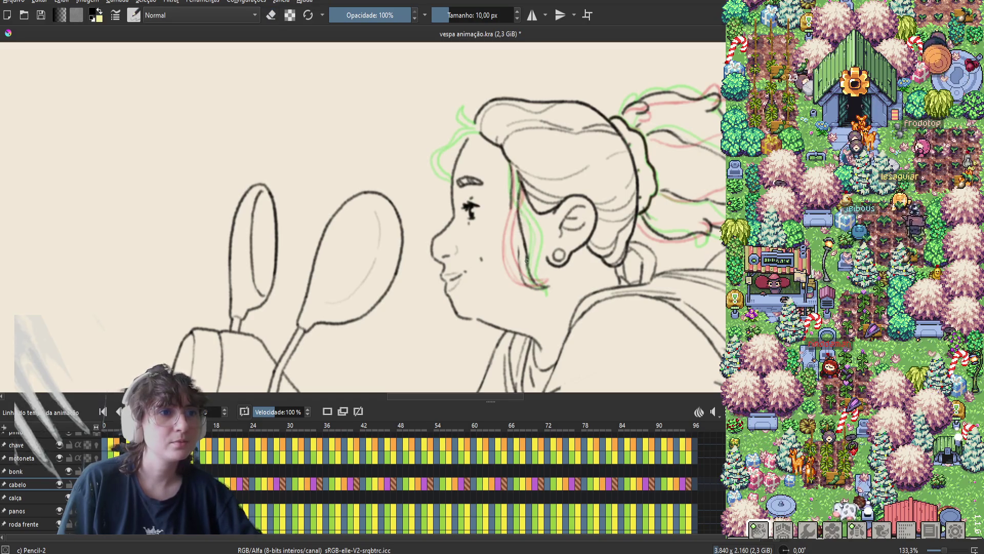
key("e")
key("e")
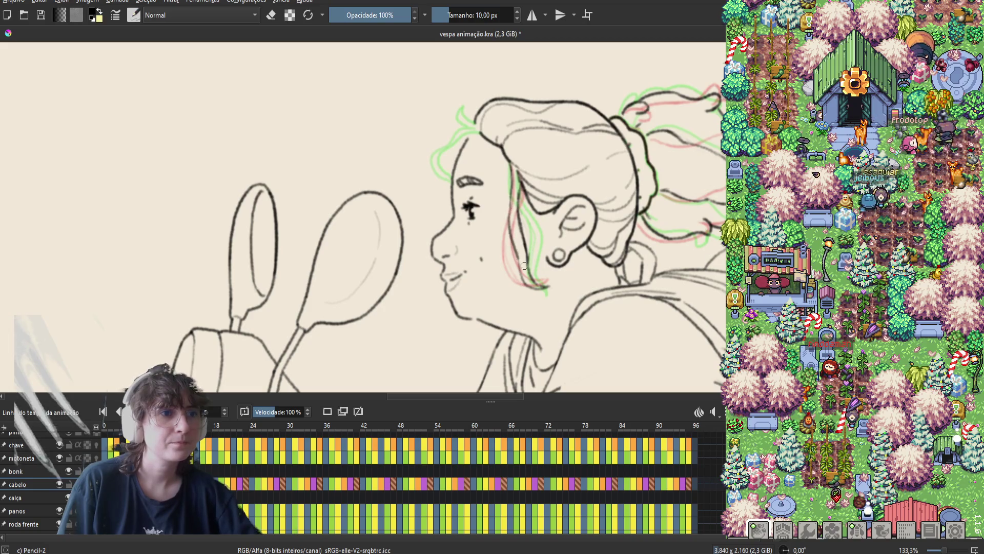
key("e")
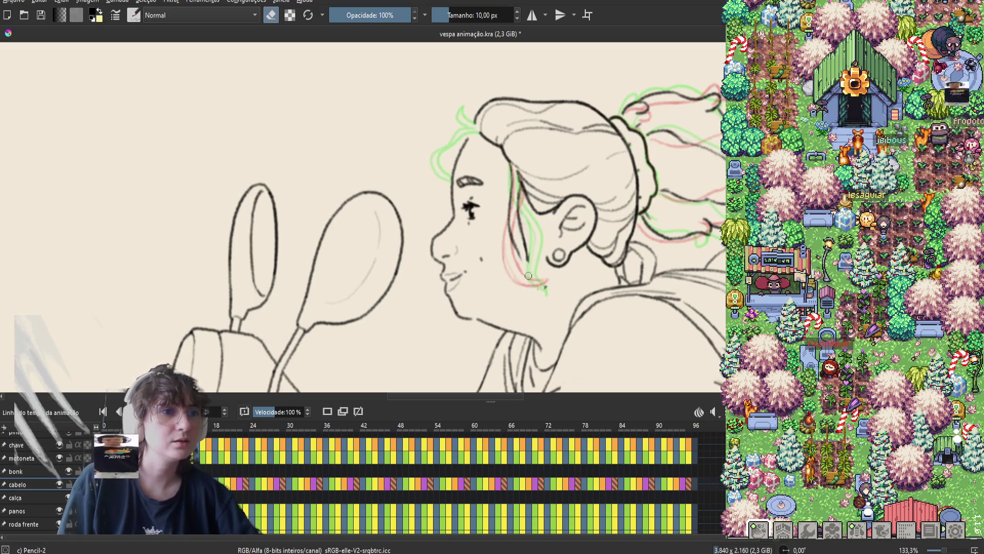
Step: Finish toggling between pencil and eraser on the strand, then save 'vespa animação.kra'
key("e")
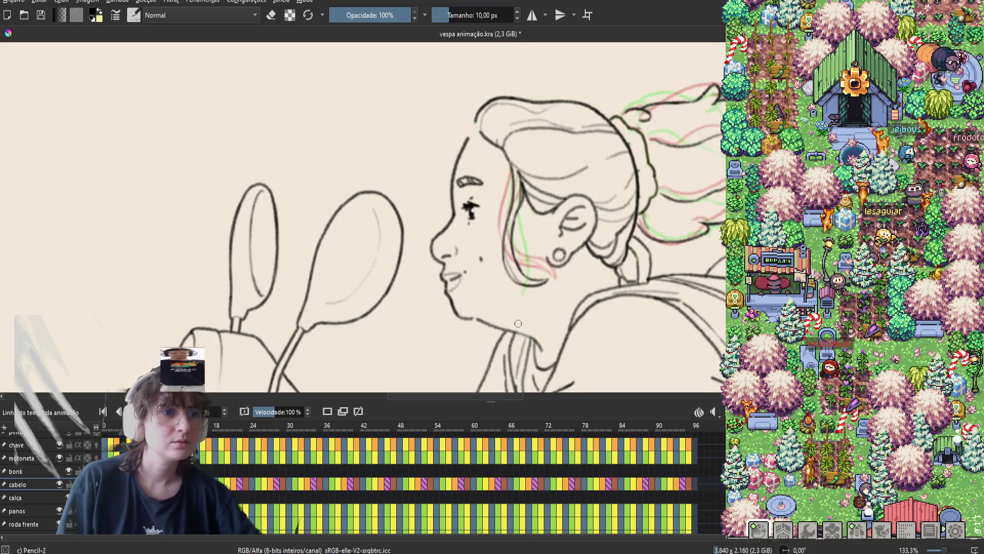
key("e")
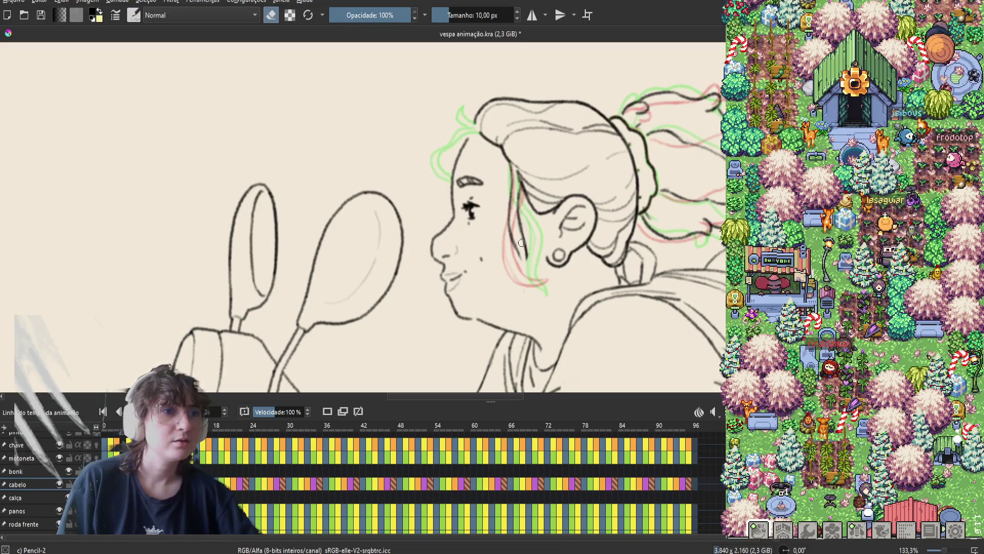
key("e")
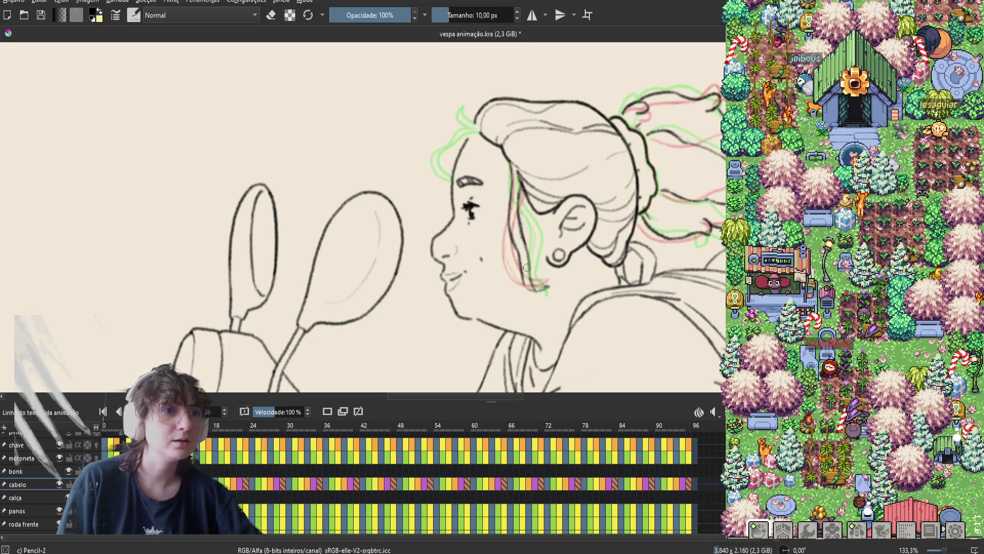
key("ctrl+s")
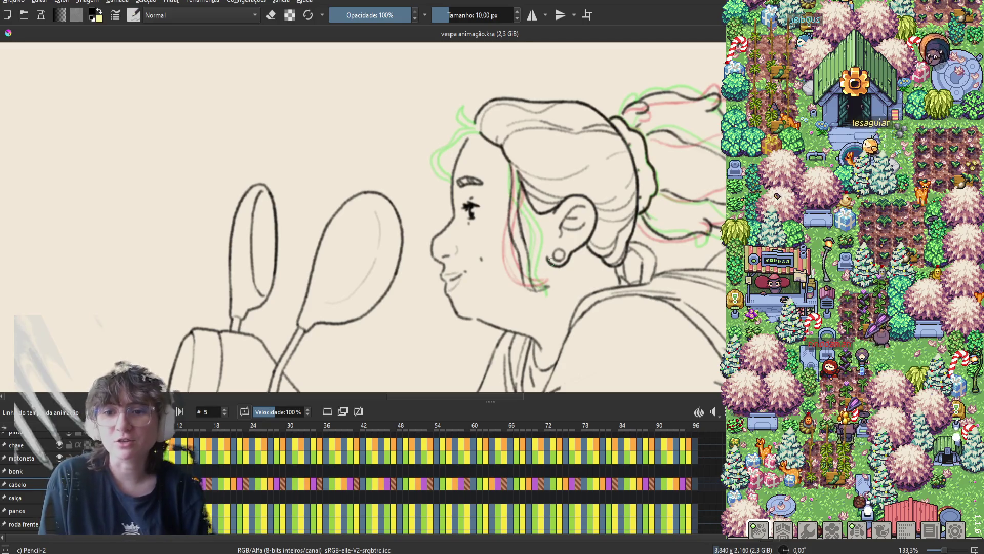
Step: Add a small pencil touch-up to the hair line near the jaw
left_click(530, 282)
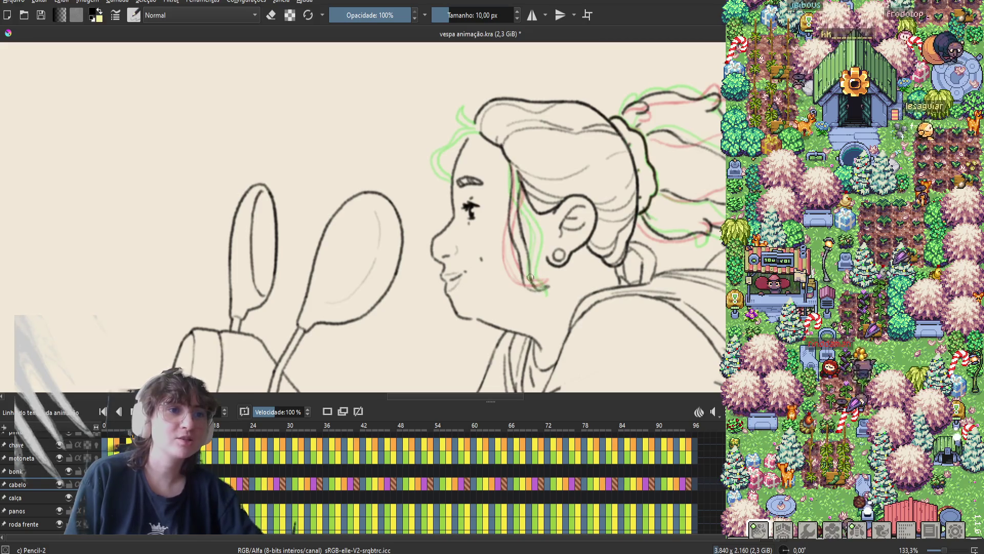
key("e")
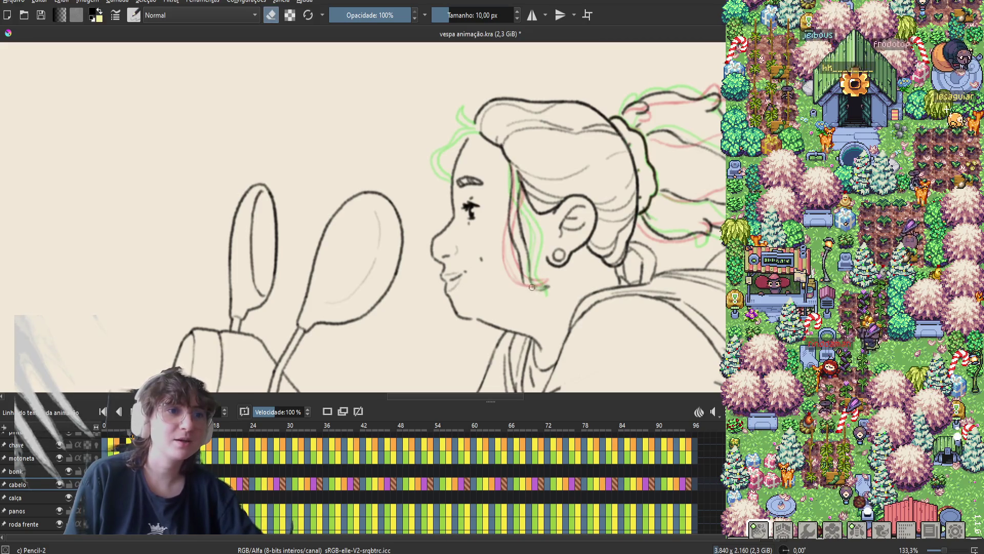
key("e")
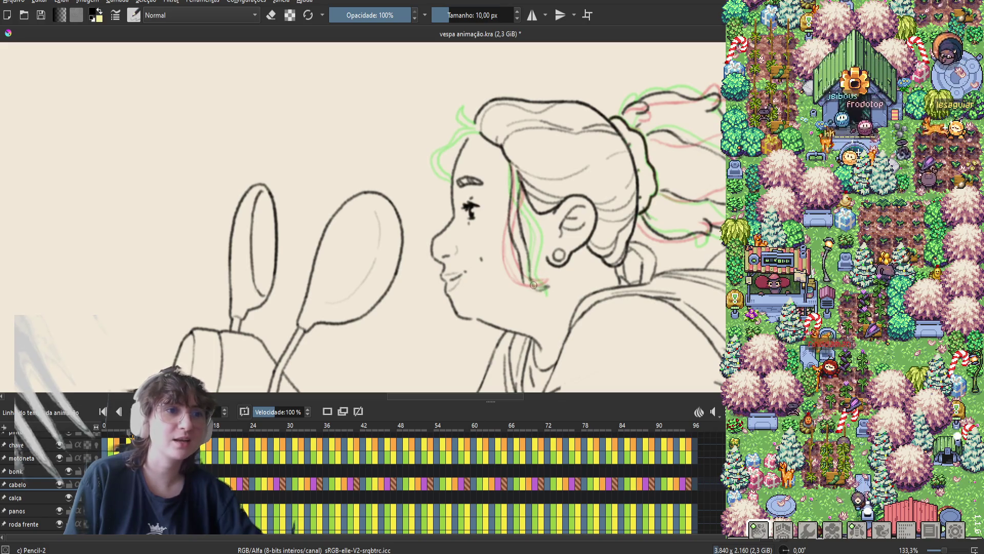
Step: Save the animation file after toggling the eraser
key("e")
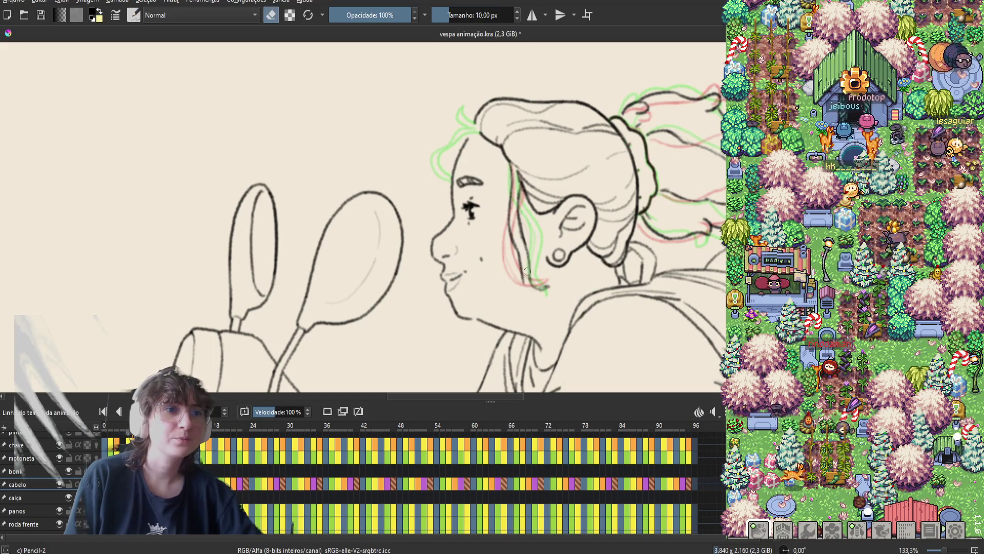
key("e")
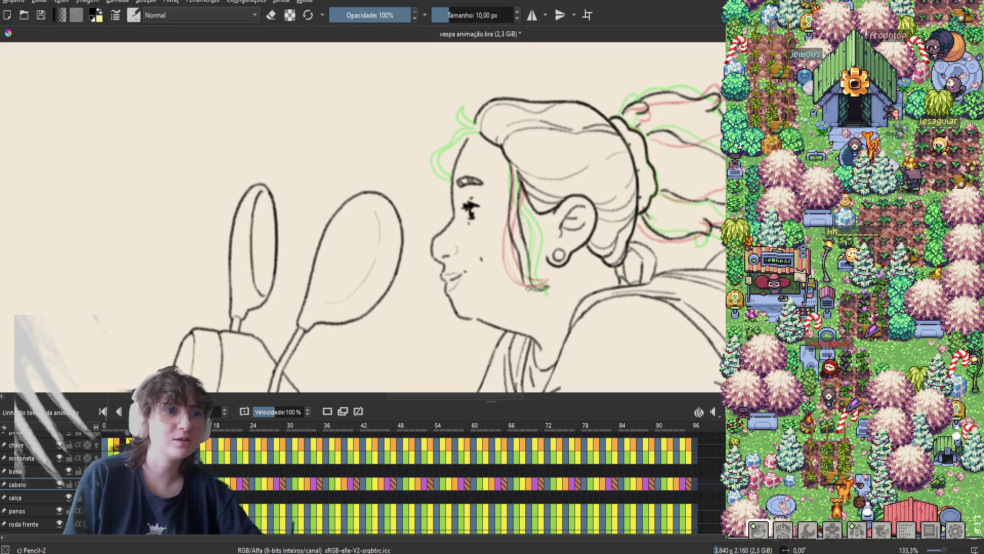
key("ctrl+s")
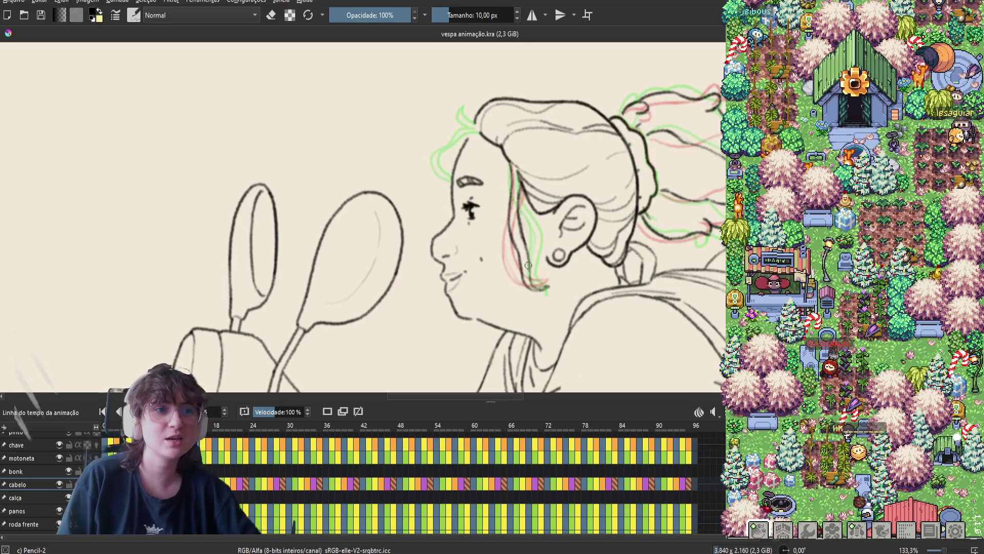
Step: Erase part of the hair lines beside the ear, save again, and step ahead two frames
key("e")
mouse_move(528, 265)
left_mouse_down()
mouse_move(531, 282)
mouse_move(530, 256)
left_mouse_up()
key("e")
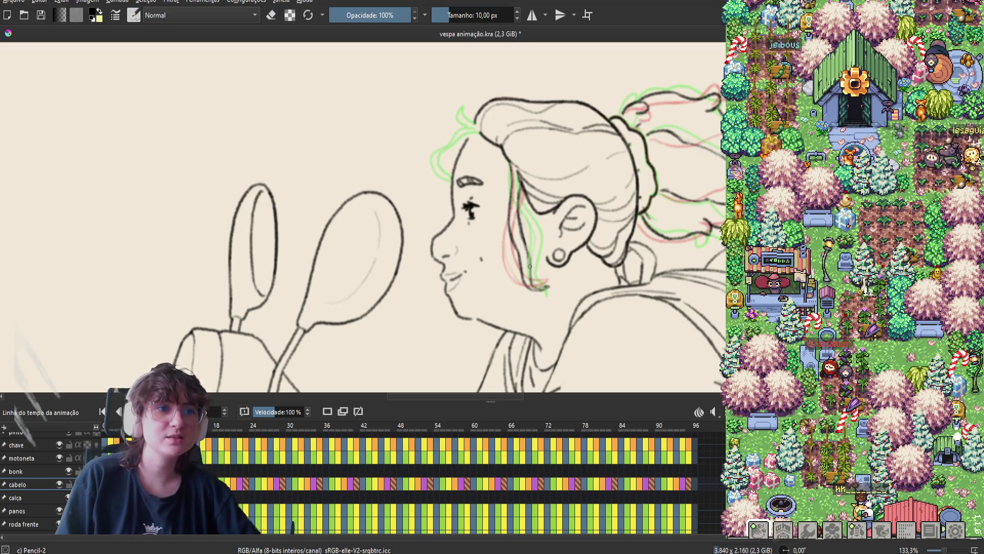
key("e")
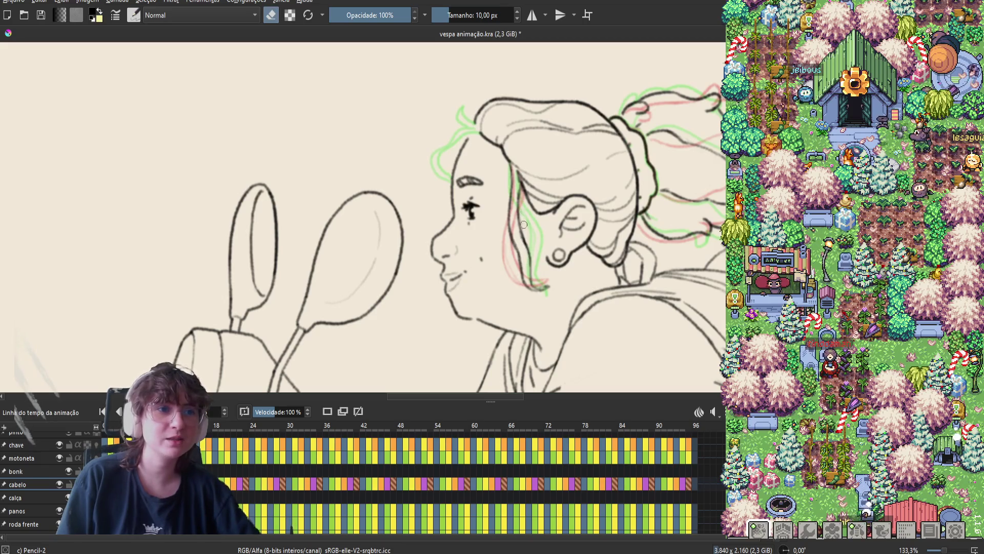
key("e")
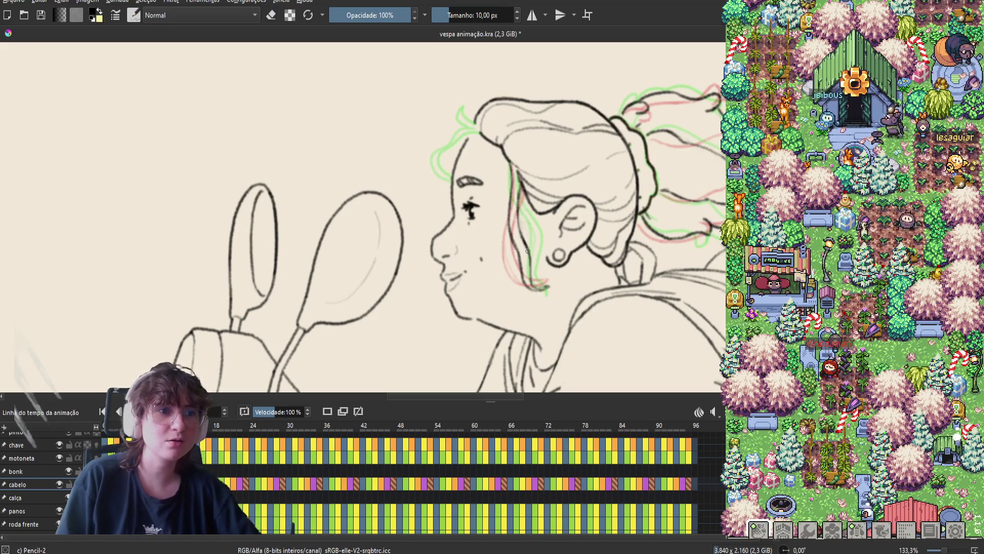
key("e")
key("e")
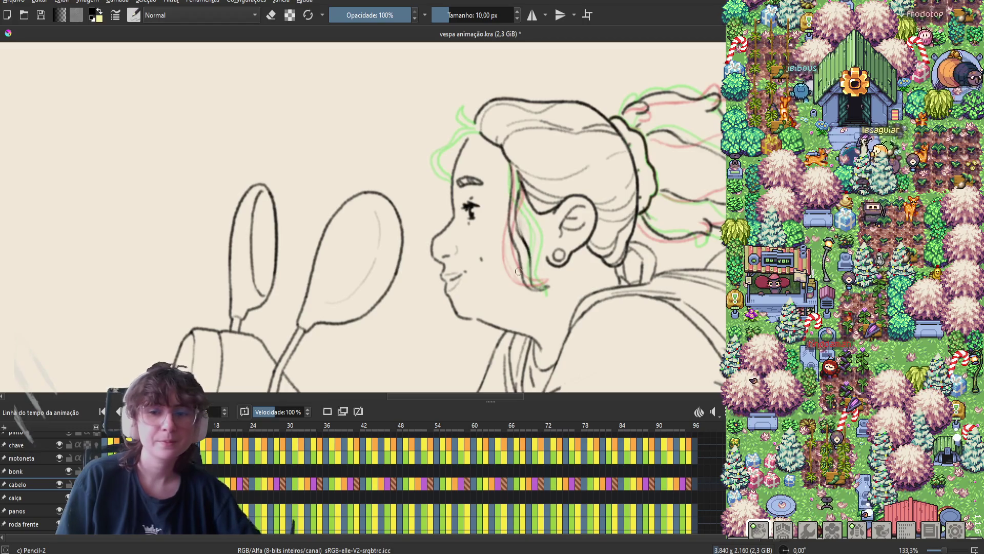
key("ctrl+s")
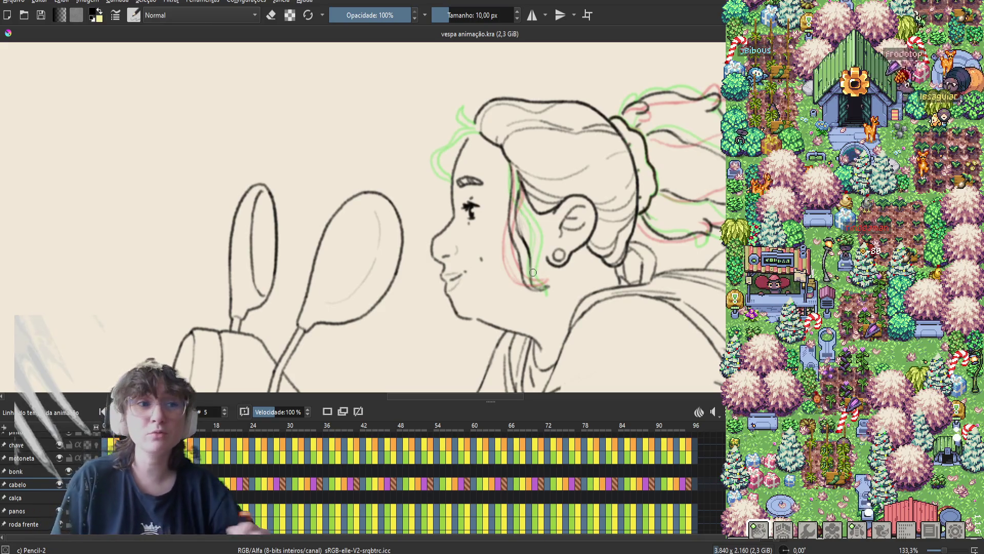
key("Right")
key("Right")
key("Right")
key("Right")
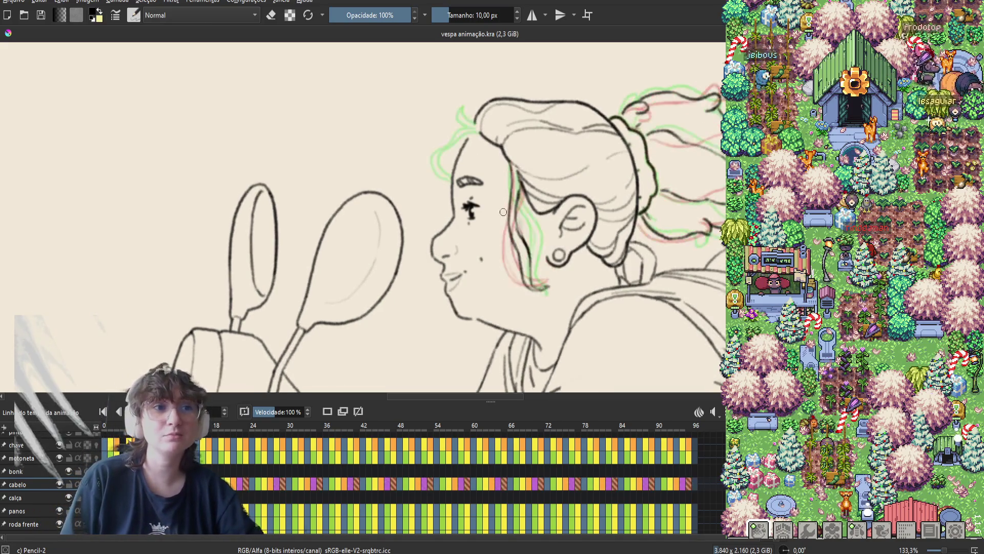
key("Right")
key("Right")
key("Right")
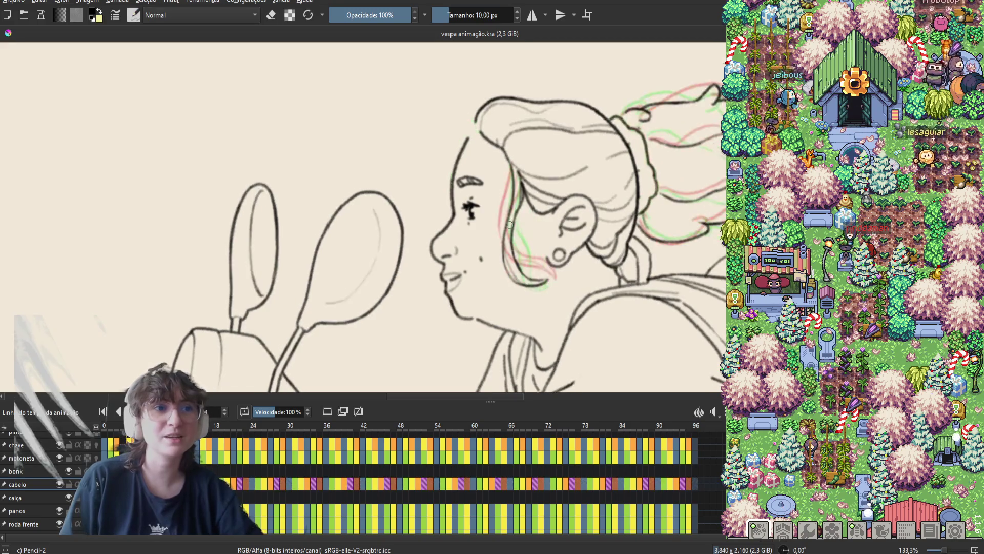
Step: Draw a short line along the hair strand on the next frame
key("Right")
key("Right")
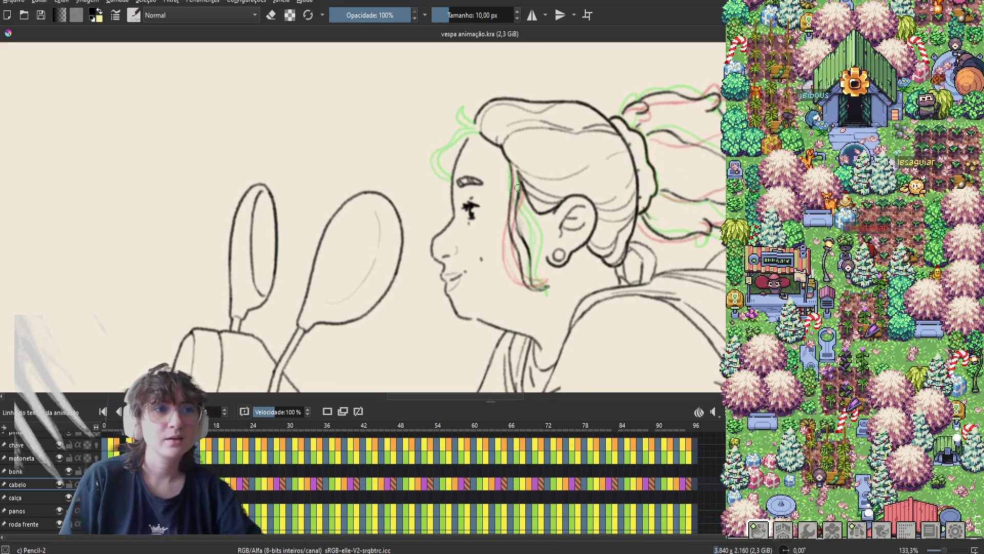
left_click_drag(517, 188, 516, 203)
key("e")
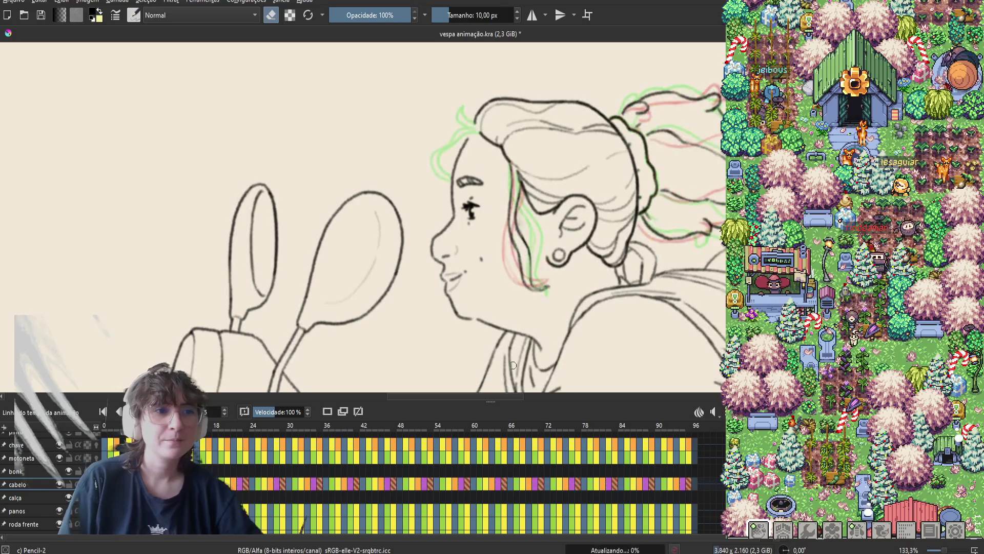
Step: Flip between frames 4 and 5 to compare the hair motion
key("period")
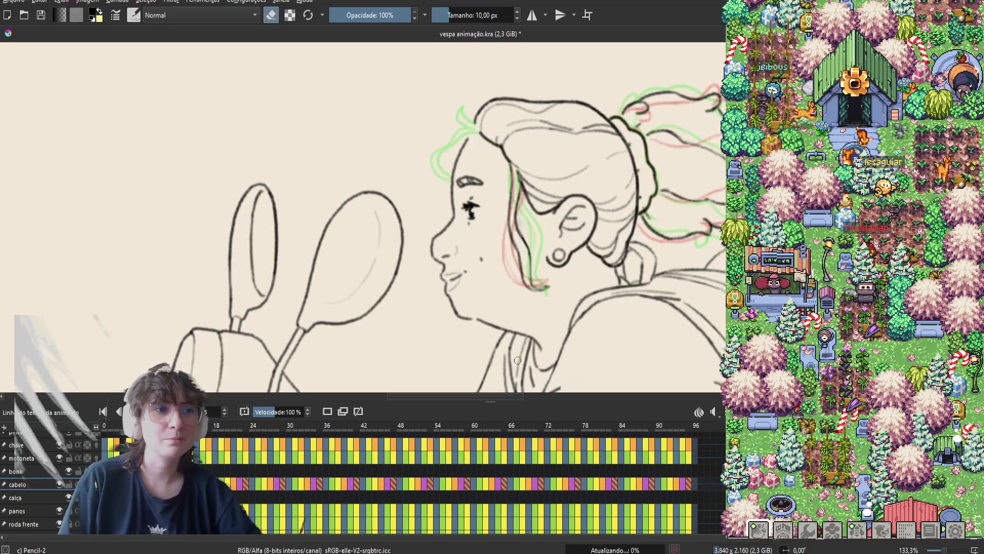
key("comma")
key("period")
key("comma")
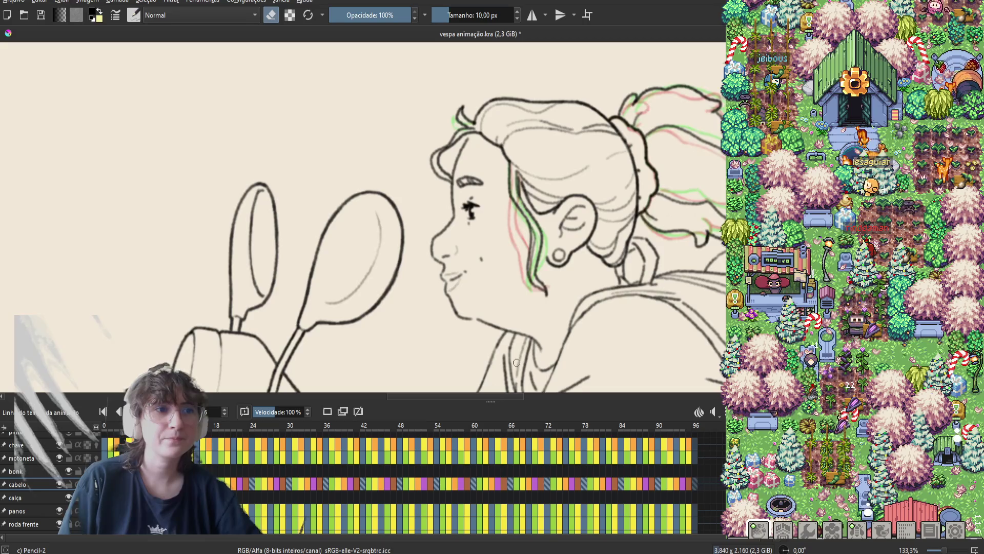
key("period")
key("comma")
key("period")
Step: Redraw the dark line along the cheek hair, undoing two trial strokes, then save
key("e")
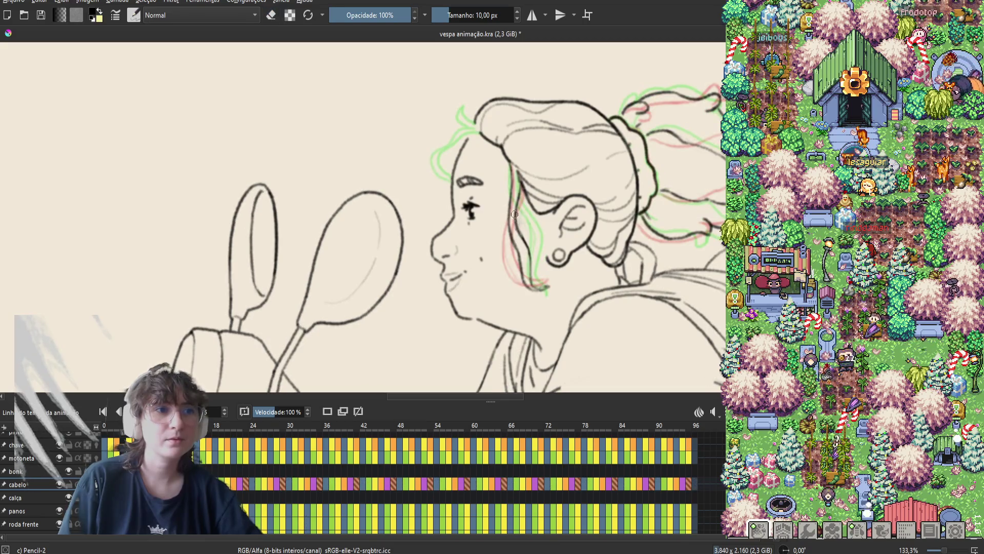
left_click_drag(513, 215, 523, 246)
key("ctrl+z")
key("e")
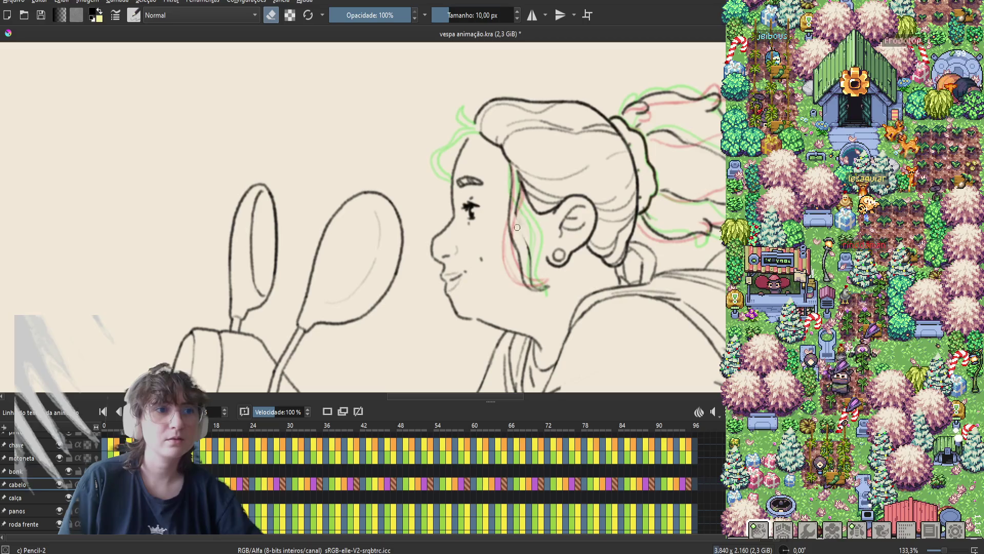
key("e")
left_click_drag(514, 211, 532, 281)
key("ctrl+z")
key("e")
key("e")
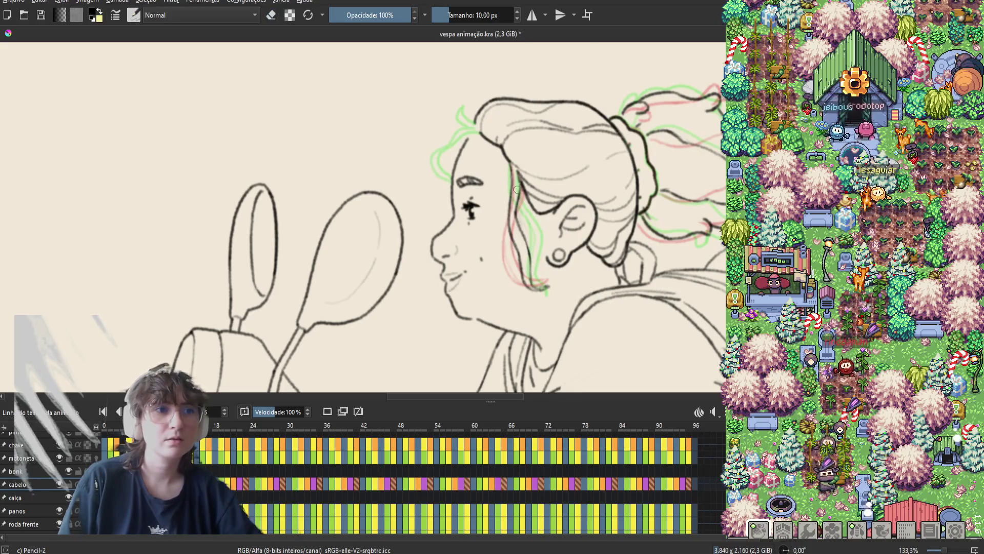
left_click_drag(514, 167, 520, 231)
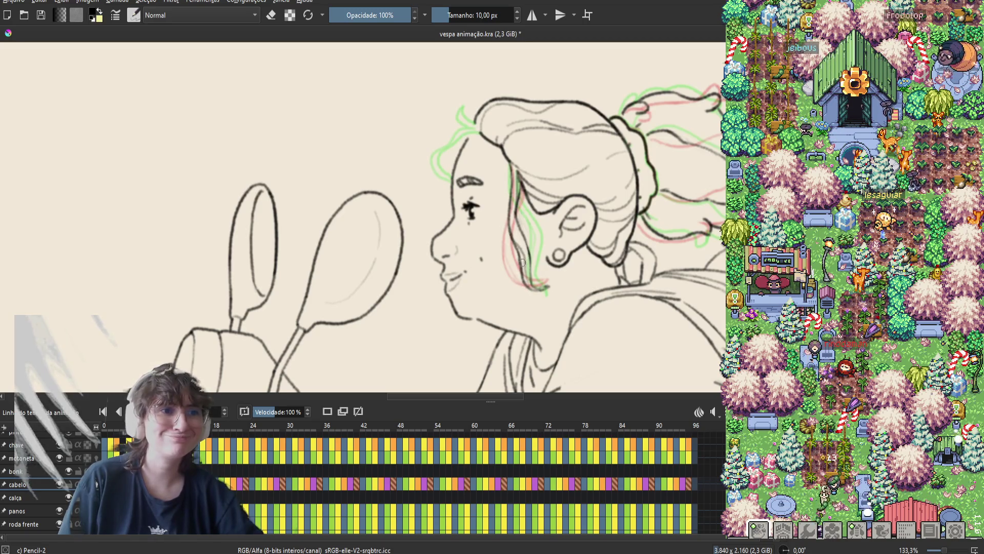
key("ctrl+s")
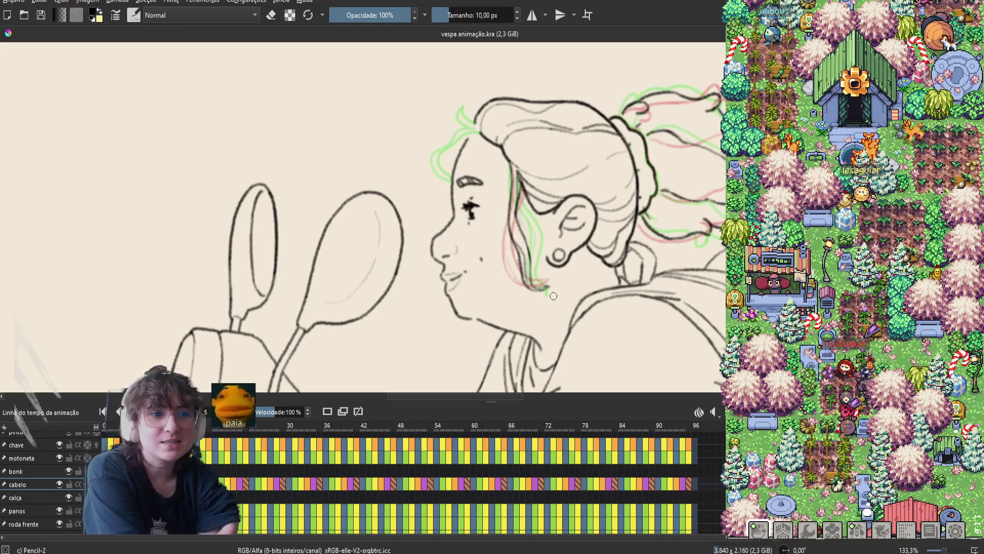
Step: Save 'vespa animação.kra' with the latest hair edits and nudge the canvas view slightly
key("e")
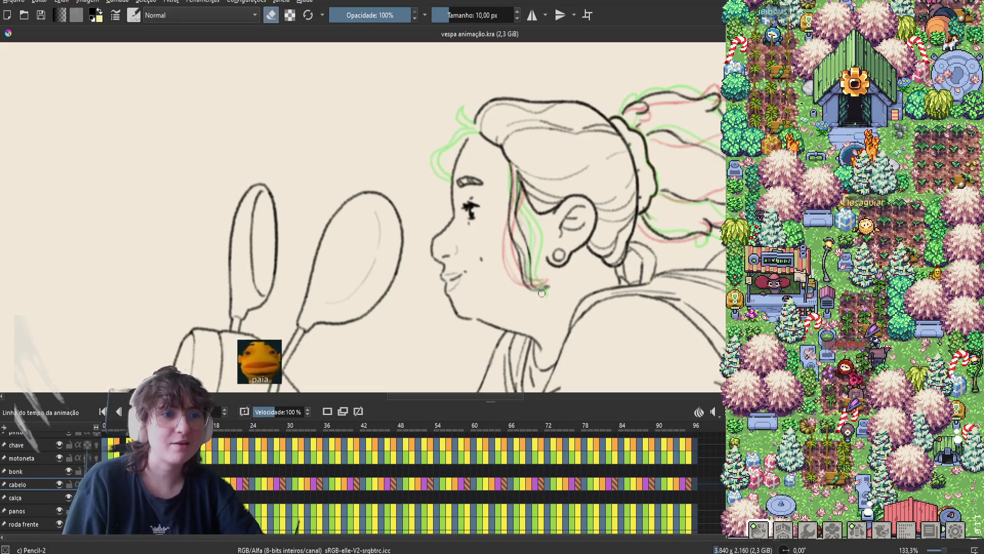
key("e")
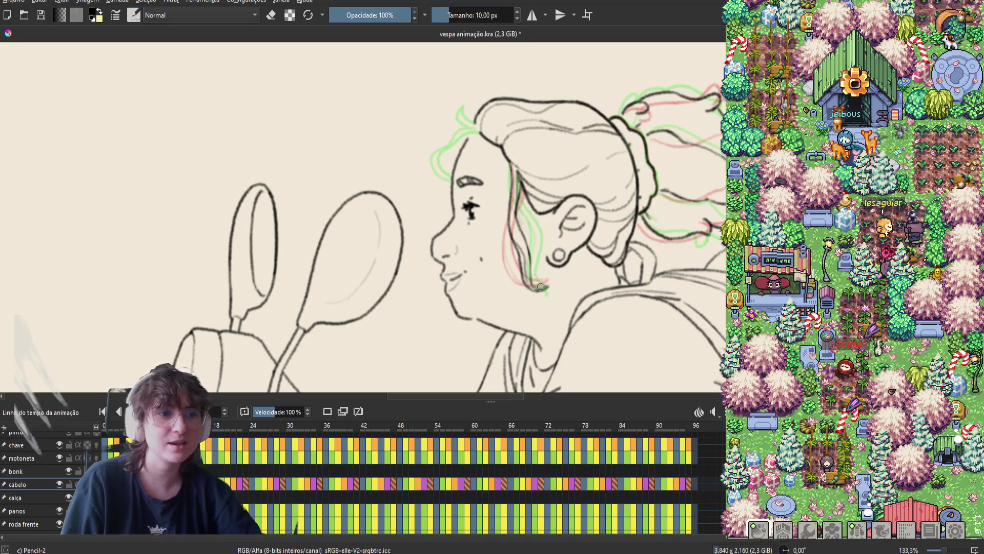
key("ctrl+s")
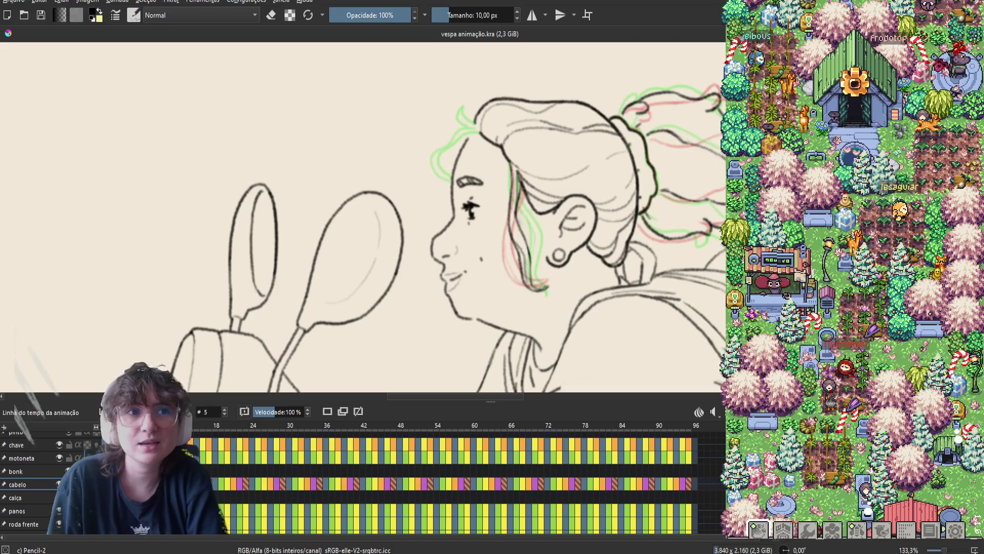
left_click_drag(642, 252, 646, 256)
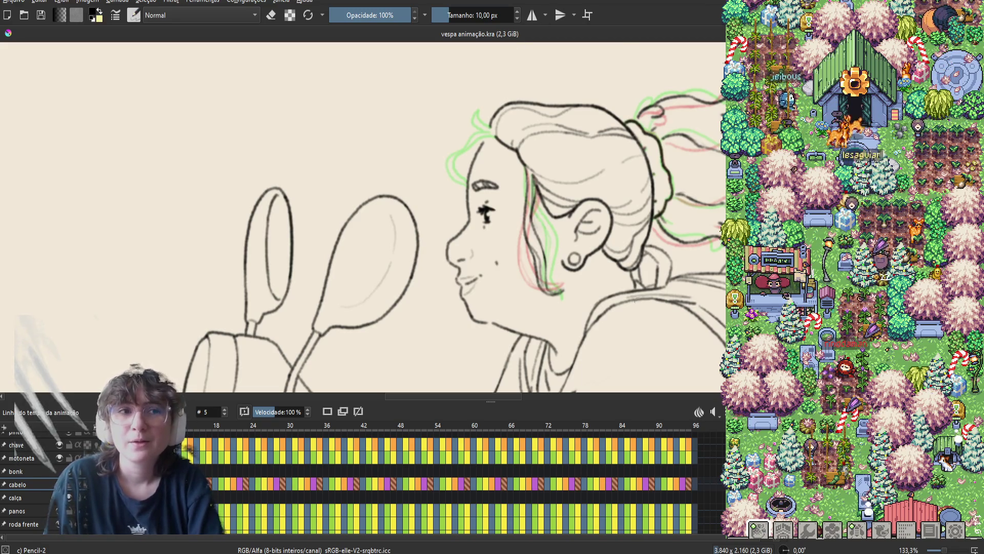
Step: On the next frame, erase the small stray patch near the hair, then play the animation
key("Right")
key("Right")
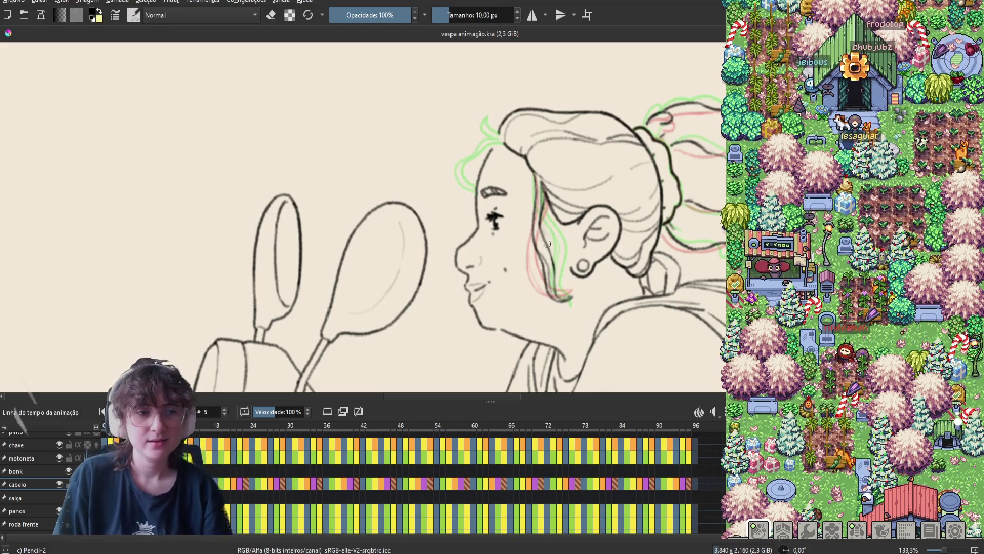
key("e")
left_click_drag(571, 298, 569, 295)
key("e")
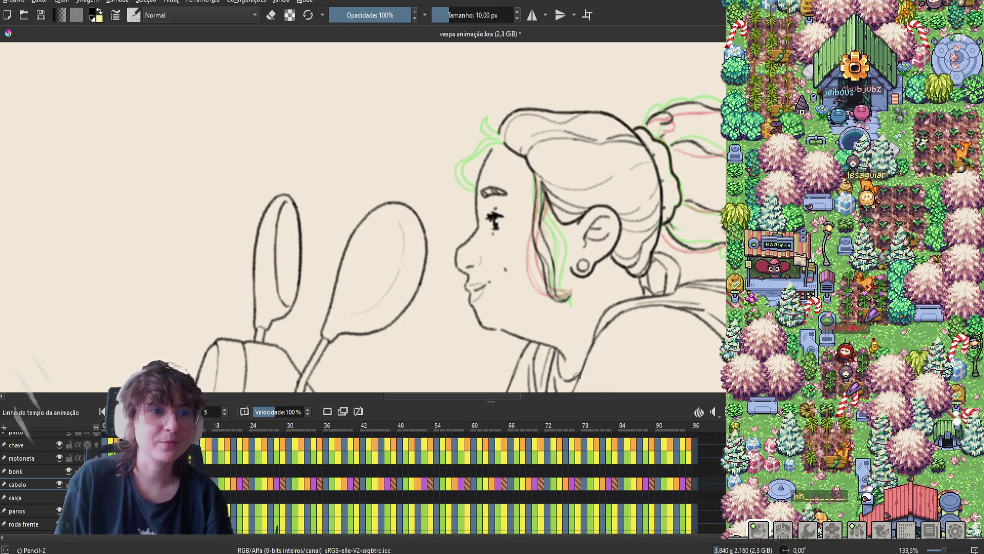
key("space")
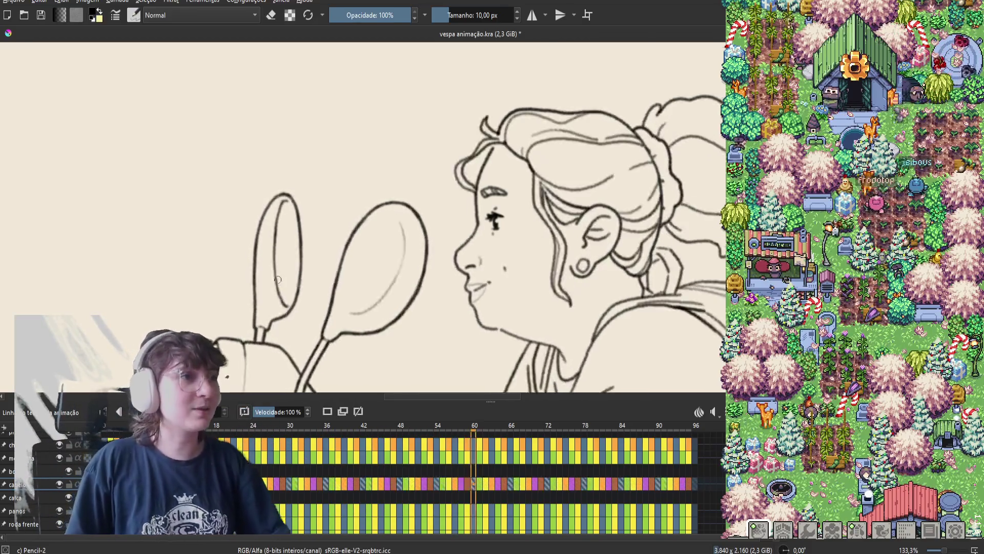
Step: Save 'vespa animação.kra' while the 96-frame hair animation plays
key("ctrl+s")
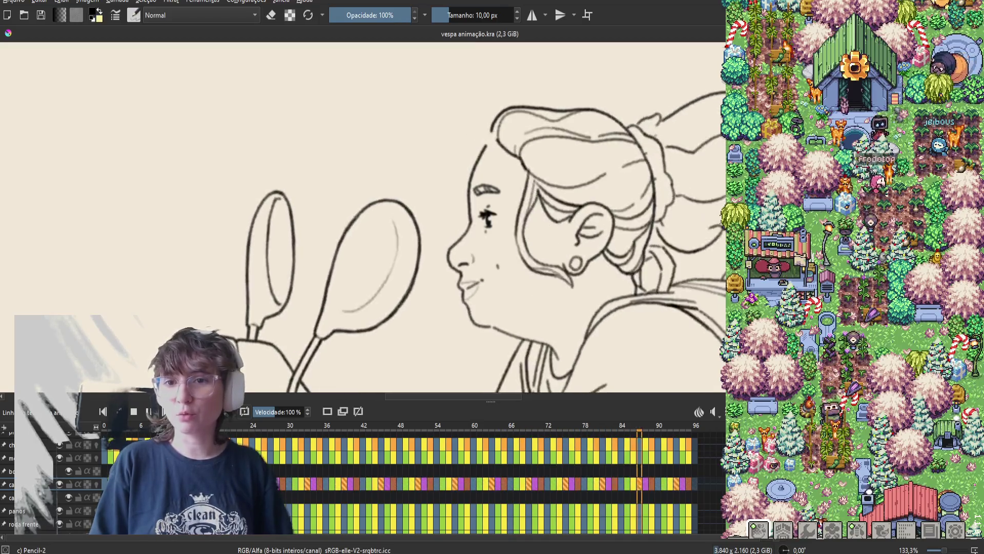
Step: Switch from Krita to the browser window showing the YouTube video
key("alt+Tab")
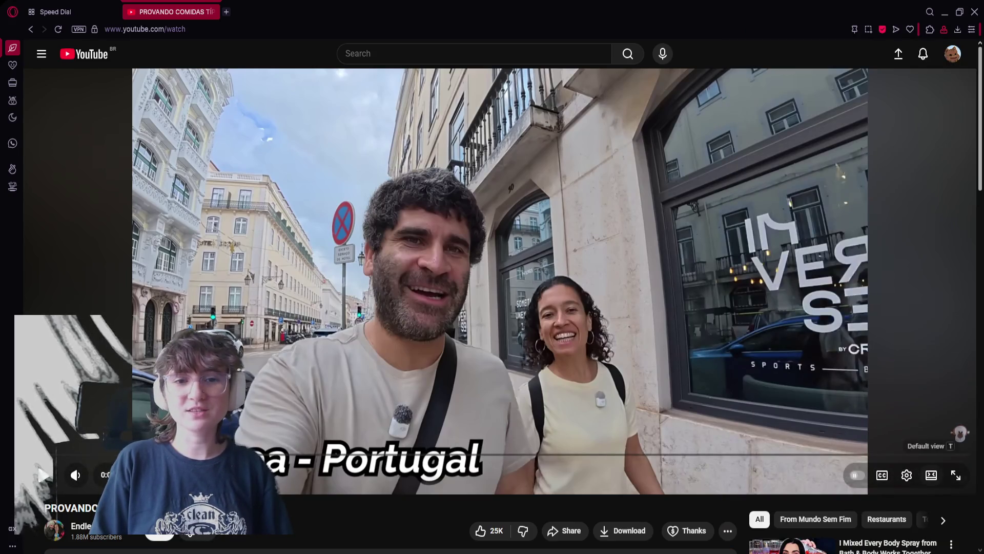
Step: Play 'PROVANDO COMIDAS TÍPICAS DE PORTUGAL' full screen, resuming it, pausing briefly, then resuming again
left_click(956, 475)
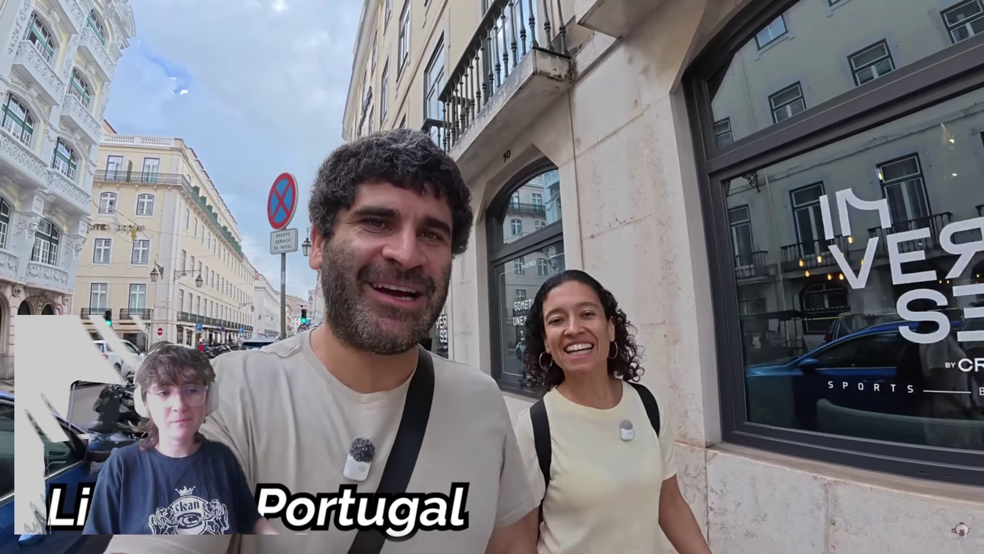
left_click(451, 293)
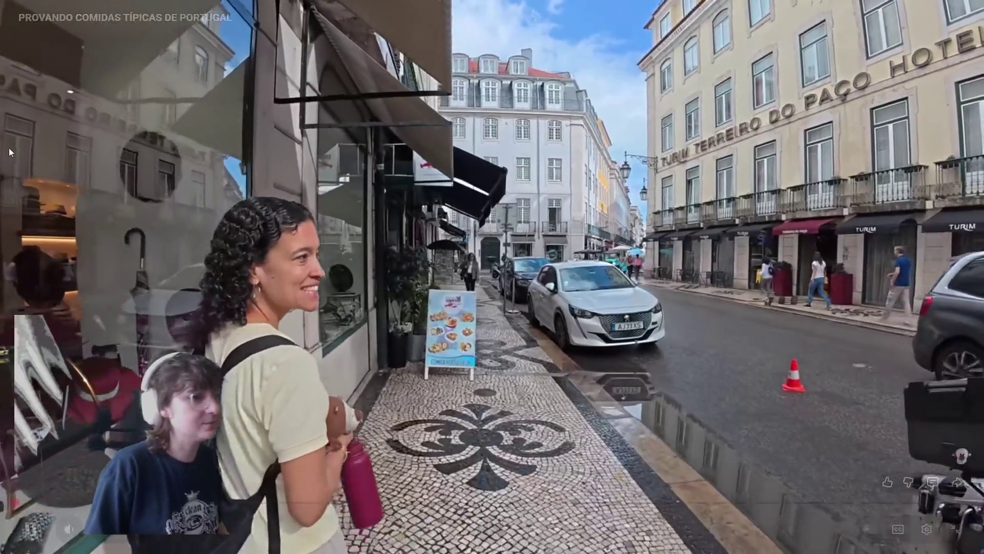
left_click(208, 263)
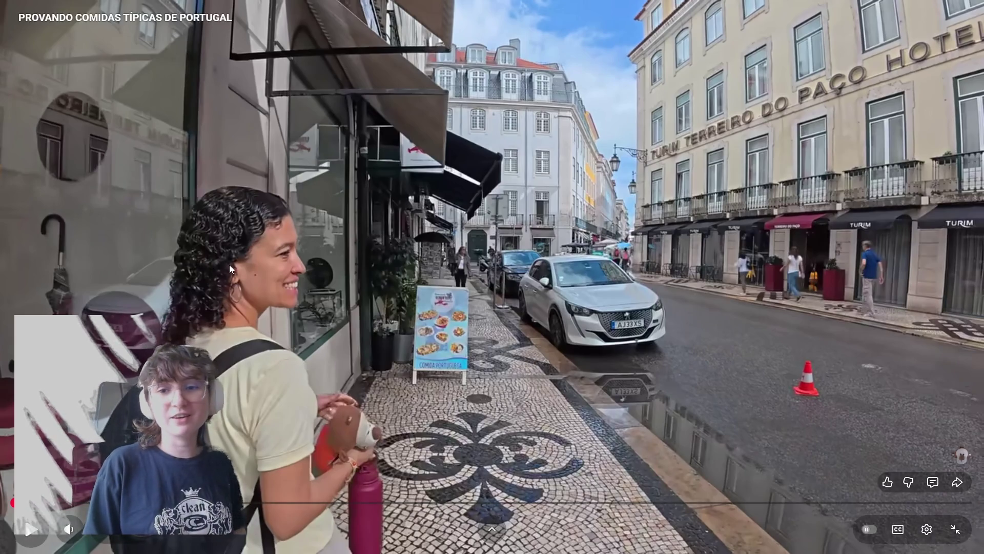
left_click(242, 244)
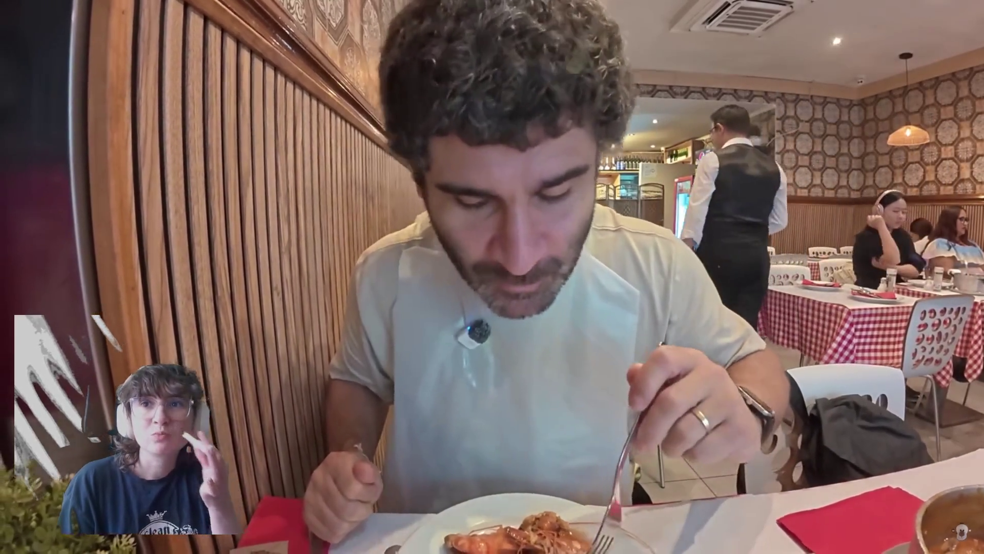
mouse_move(404, 117)
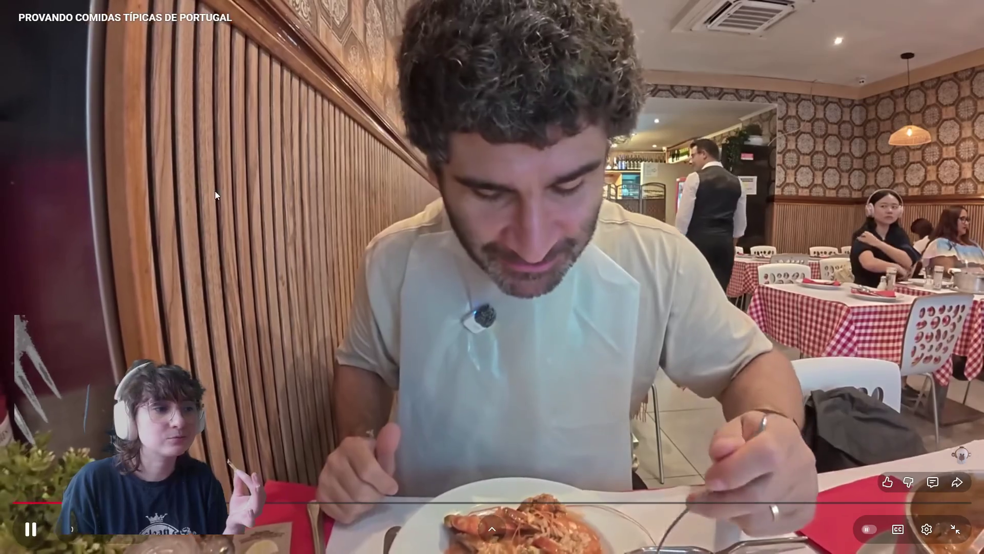